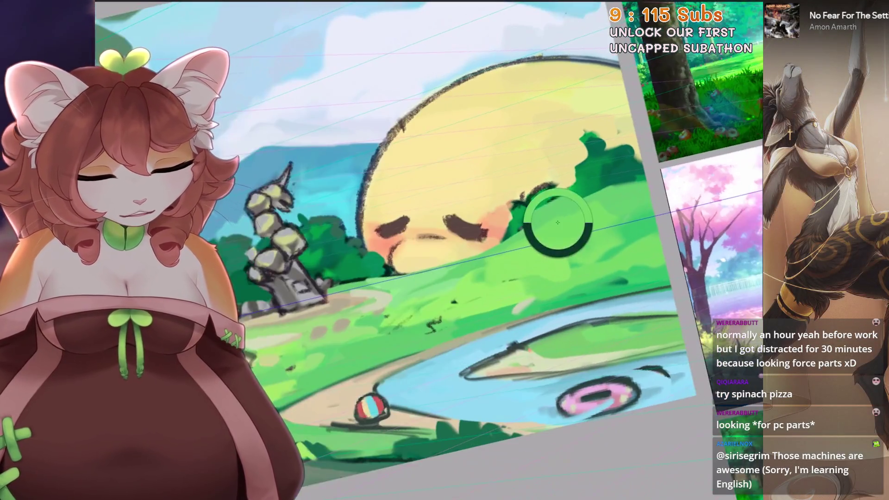
# Step: Undo two strokes, then draw two short dark marks on the green hillside
pyautogui.hotkey('ctrl', 'z')
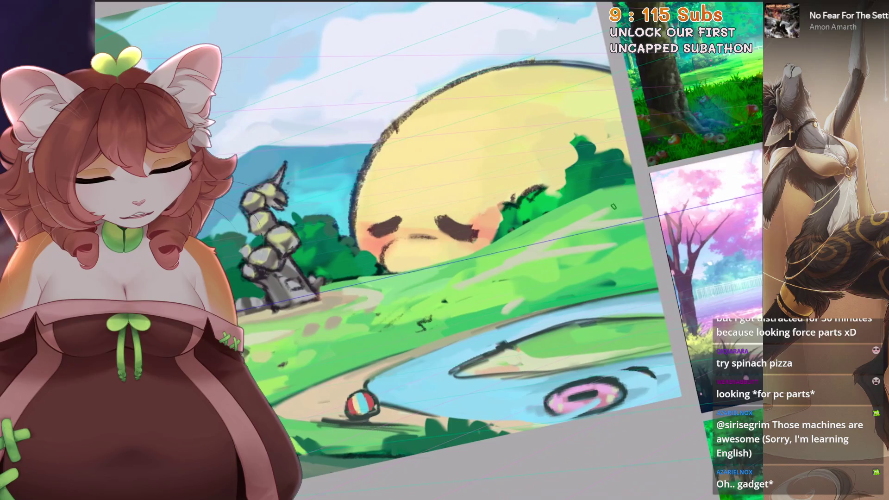
pyautogui.hotkey('ctrl', 'z')
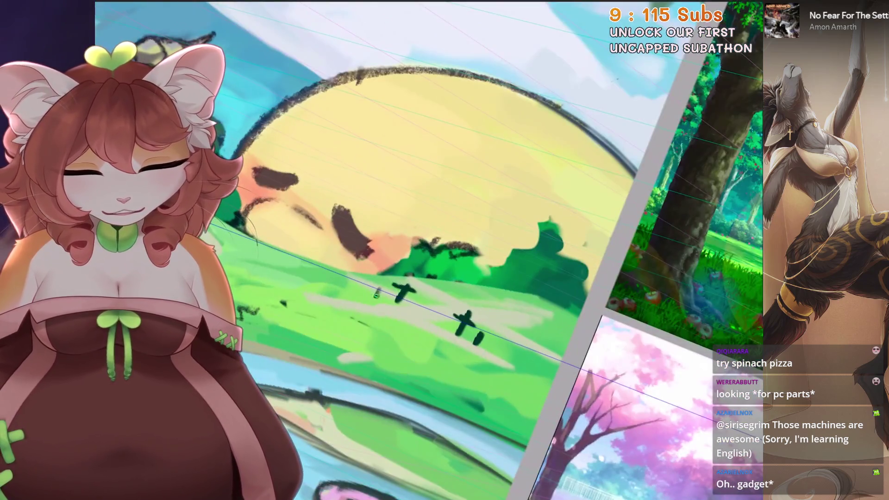
pyautogui.moveTo(377, 287); pyautogui.dragTo(375, 298)
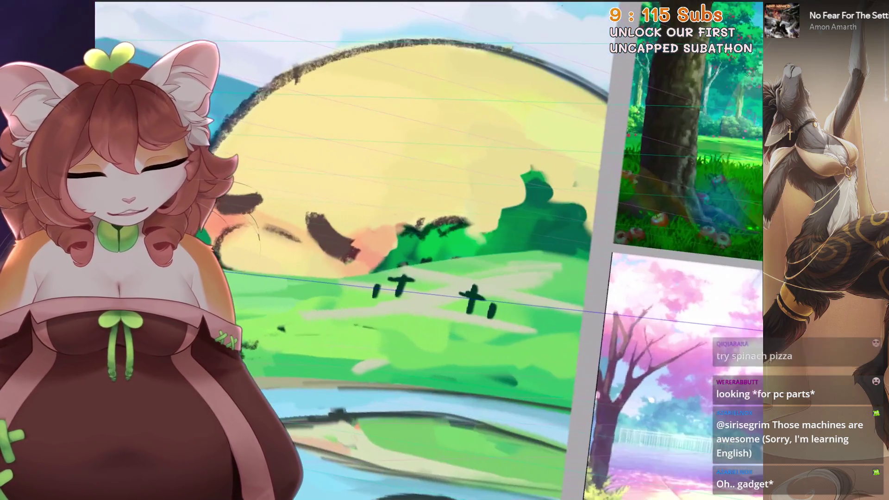
pyautogui.moveTo(519, 276); pyautogui.dragTo(515, 292)
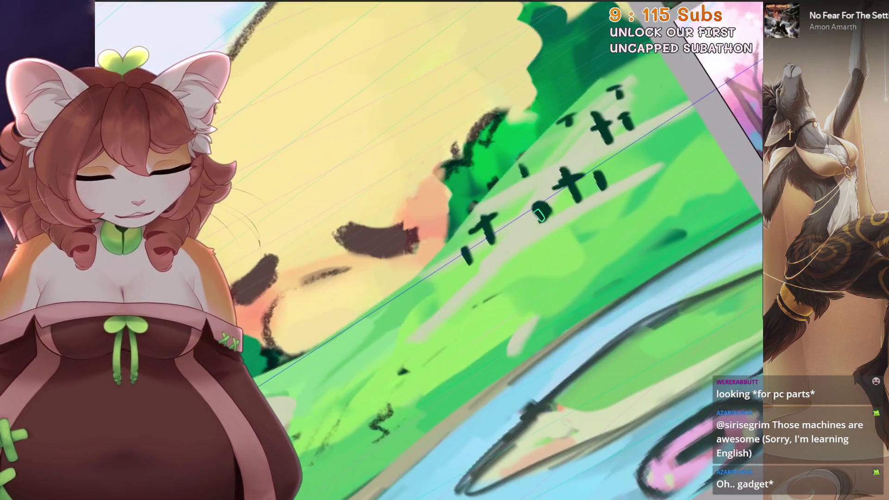
pyautogui.hotkey('ctrl', '0')
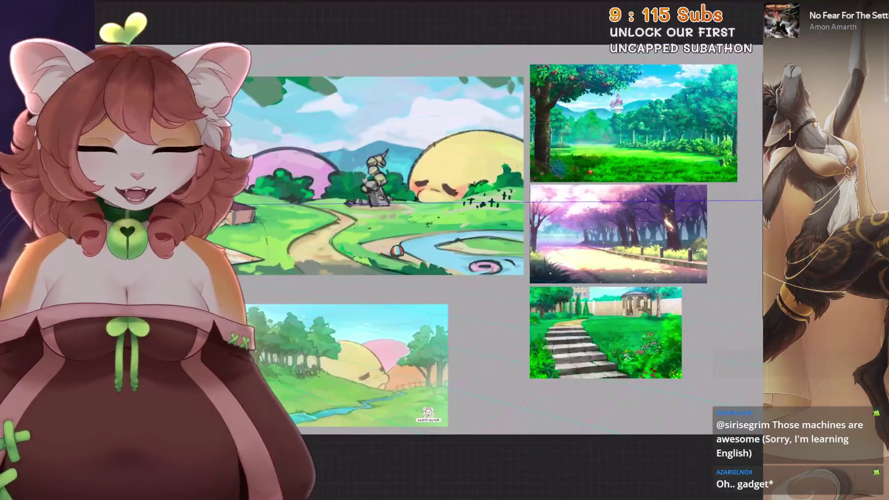
# Step: Paint yellow over the top of the bushes and a dark-green bush over the marks
pyautogui.scroll(2, 728, 342)
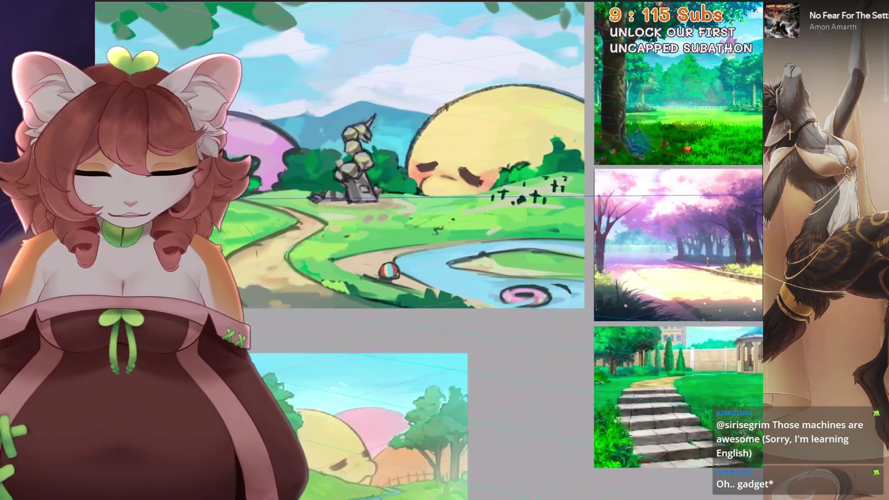
pyautogui.scroll(5, 529, 239)
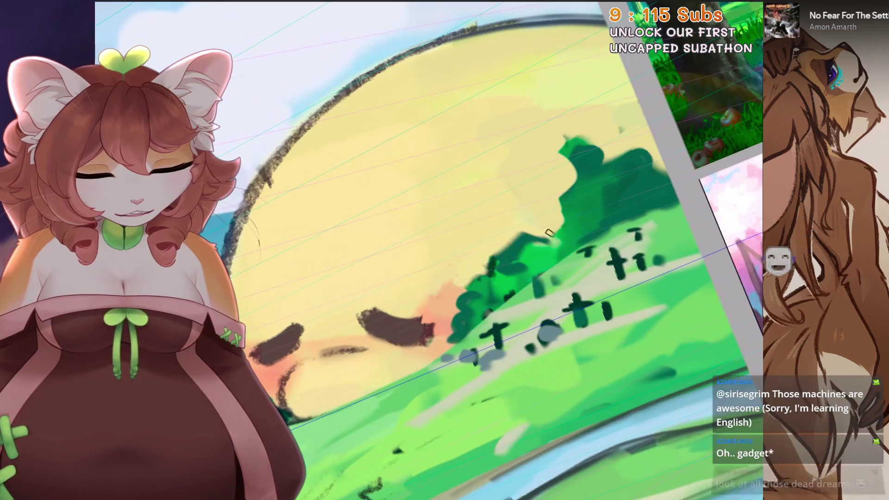
pyautogui.moveTo(561, 139)
pyautogui.mouseDown()
pyautogui.moveTo(597, 162)
pyautogui.moveTo(602, 178)
pyautogui.mouseUp()
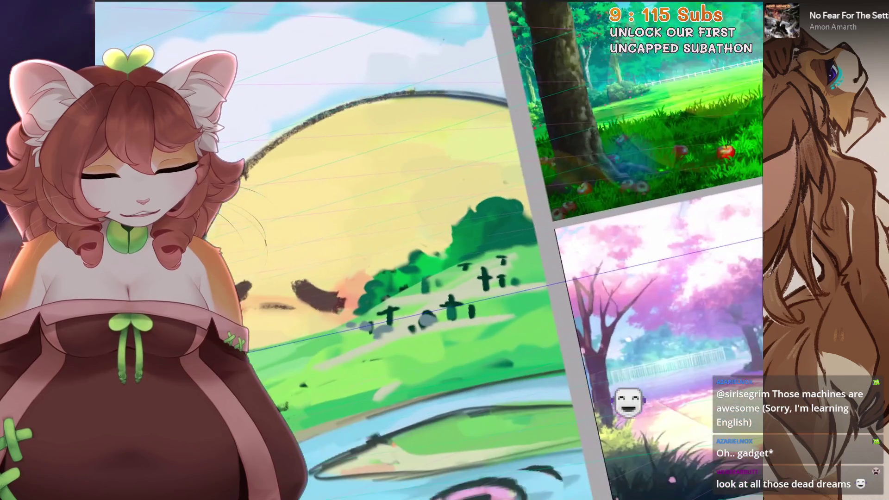
pyautogui.moveTo(509, 264)
pyautogui.mouseDown()
pyautogui.moveTo(523, 273)
pyautogui.moveTo(514, 283)
pyautogui.moveTo(537, 277)
pyautogui.mouseUp()
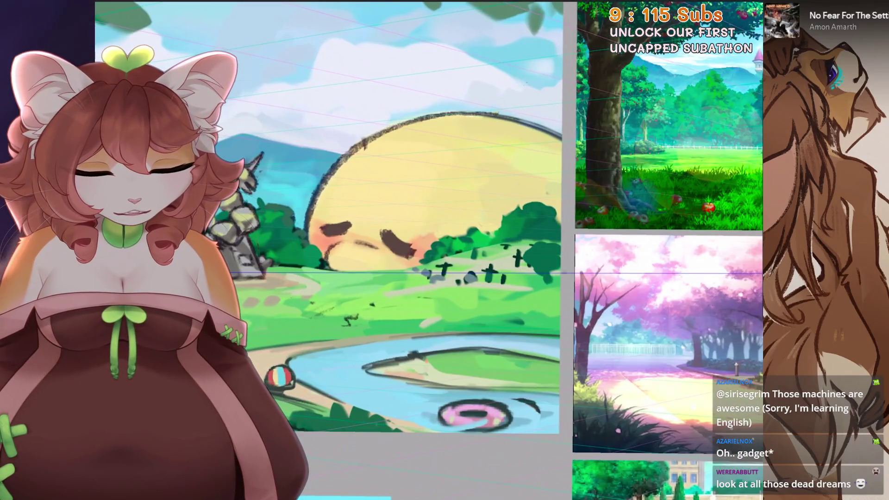
# Step: Sample greens from the grass and the cherry tree reference, undoing the unwanted green strokes
pyautogui.click(512, 315)
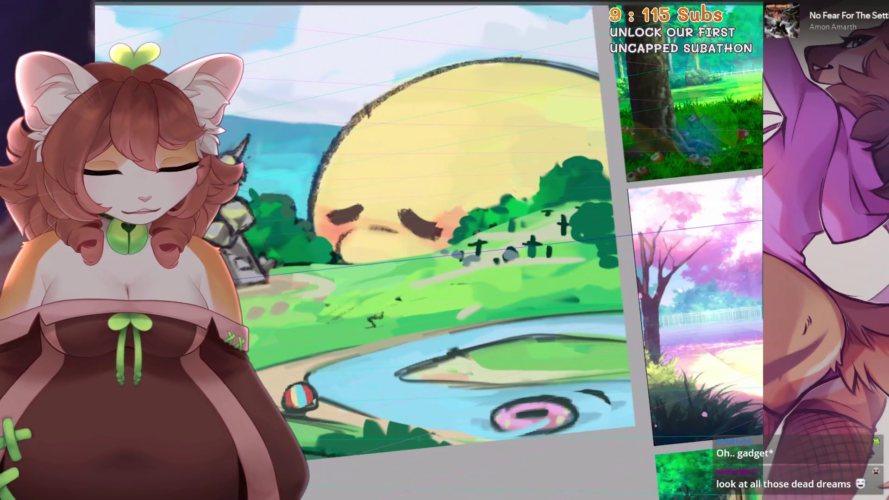
pyautogui.click(582, 313)
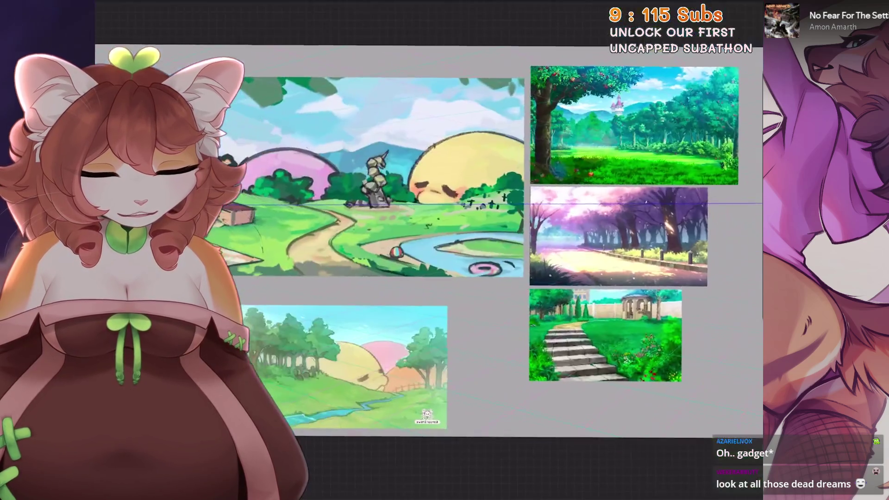
pyautogui.hotkey('ctrl', 'z')
pyautogui.scroll(5, 510, 209)
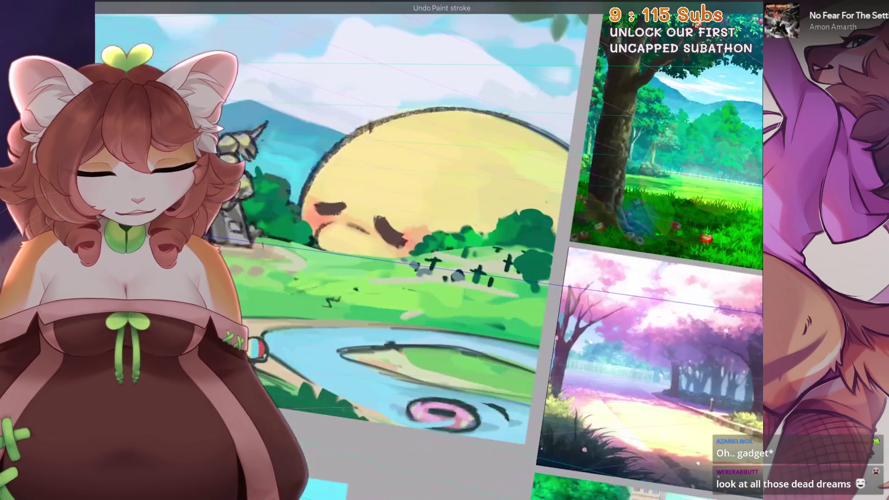
pyautogui.click(615, 306)
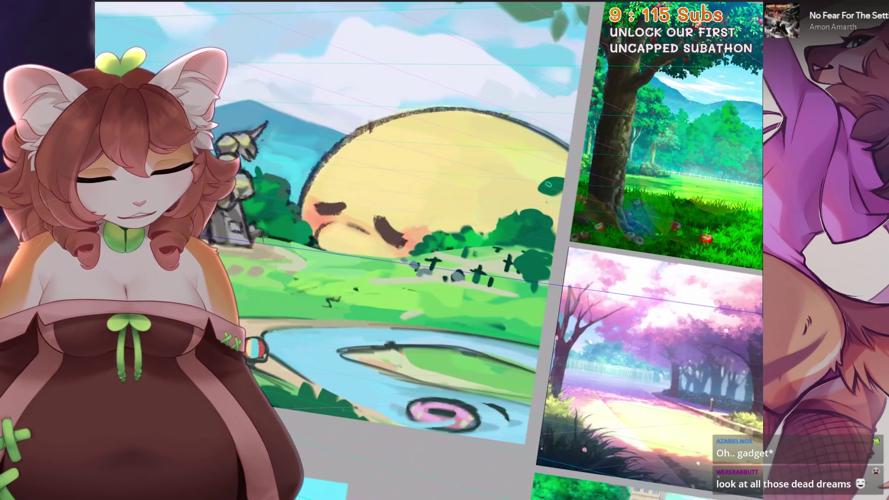
pyautogui.scroll(2, 551, 240)
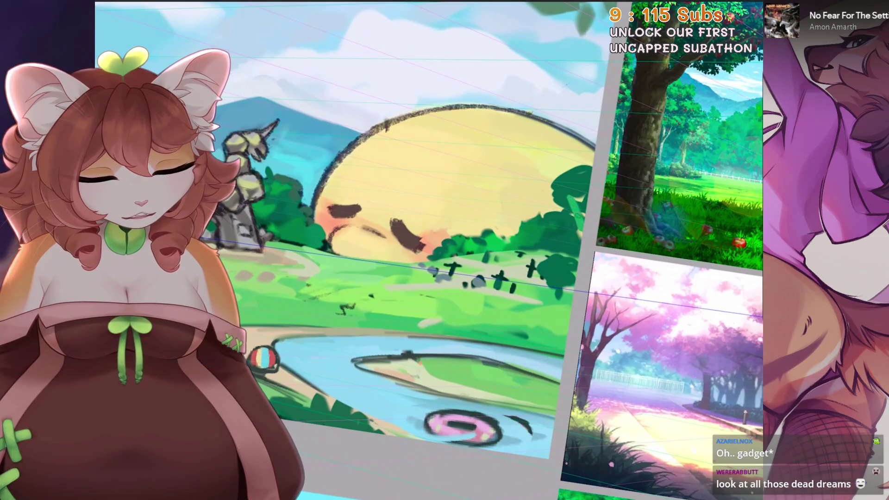
pyautogui.hotkey('ctrl', 'z')
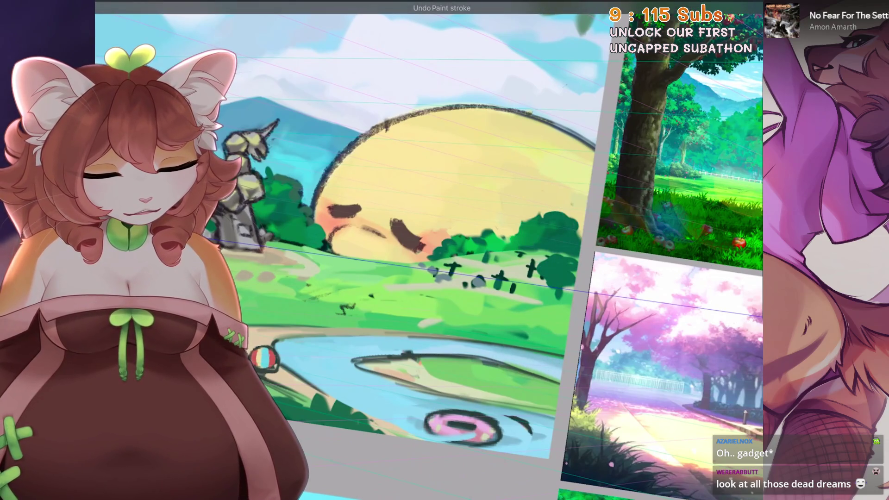
# Step: Lasso the hill marks and shift them slightly left, then undo the move
pyautogui.press('s')
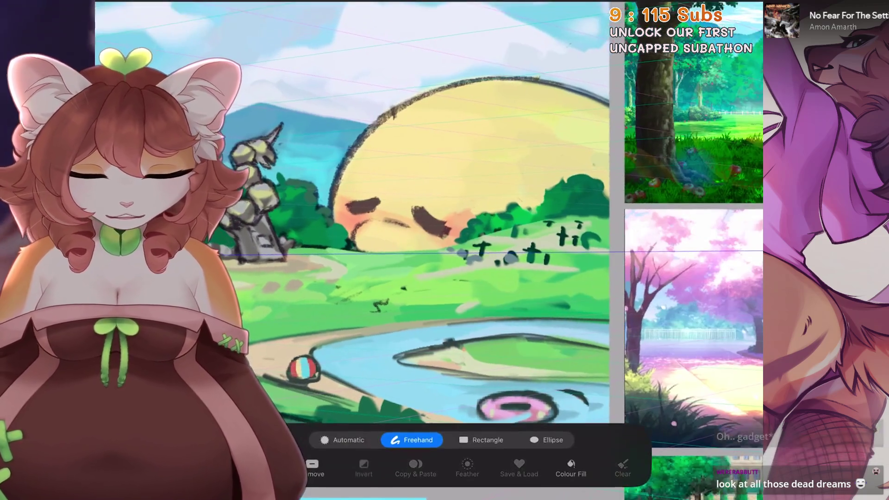
pyautogui.moveTo(536, 183); pyautogui.dragTo(458, 221)
pyautogui.press('v')
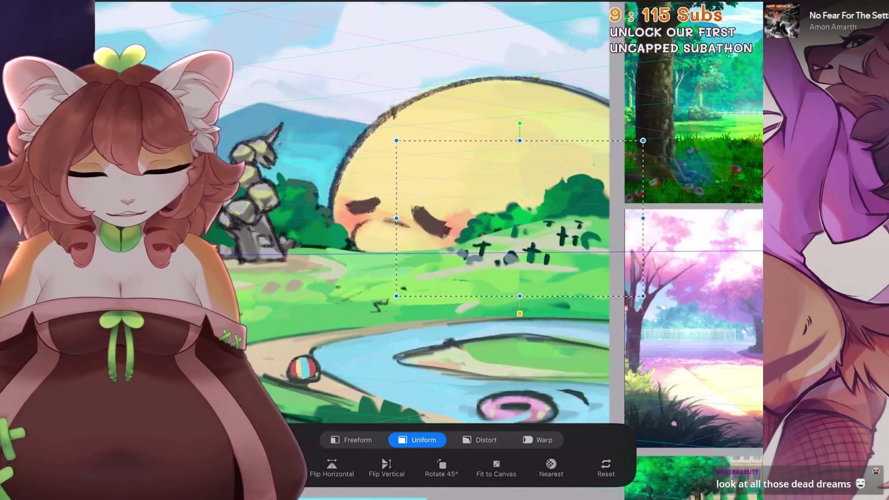
pyautogui.moveTo(456, 227); pyautogui.dragTo(451, 230)
pyautogui.press('v')
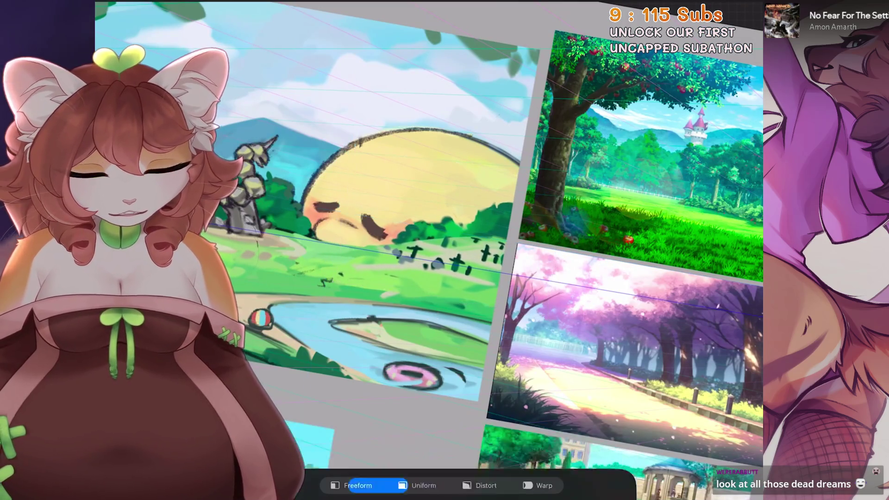
pyautogui.press('0')
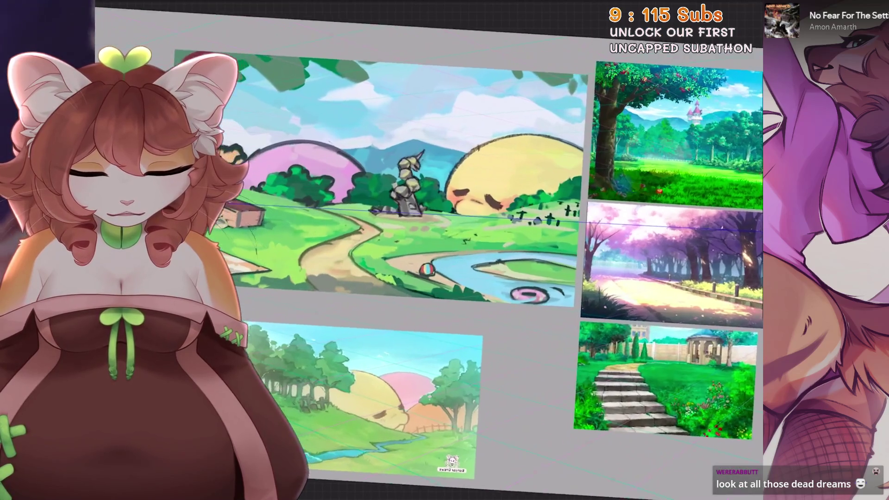
pyautogui.hotkey('ctrl', 'z')
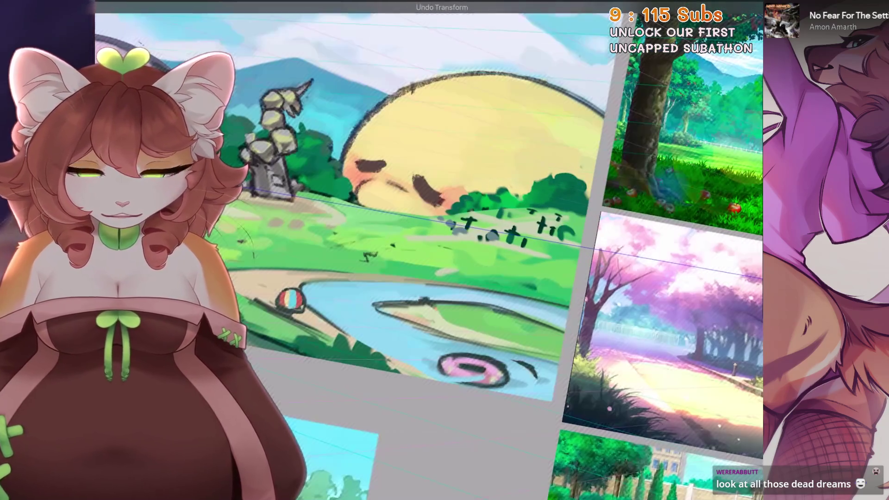
# Step: Reselect the hill marks, resize them with Uniform transform, and redo the transform
pyautogui.press('s')
pyautogui.moveTo(505, 260); pyautogui.dragTo(553, 254)
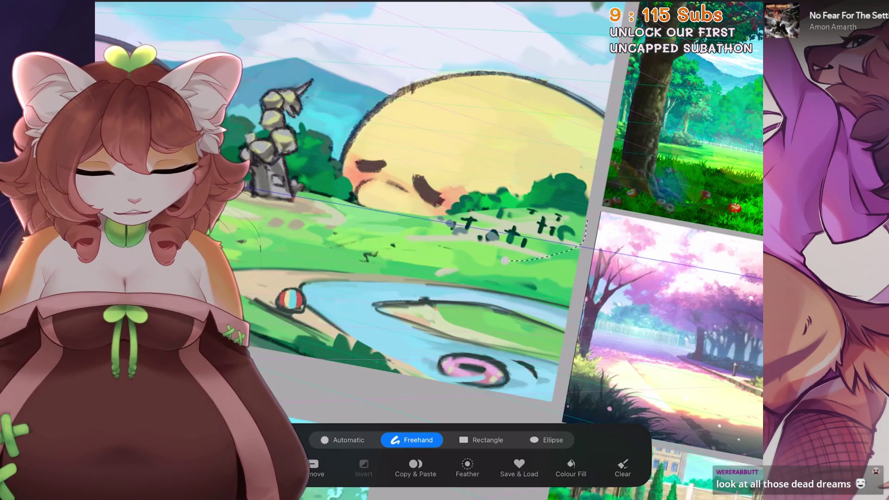
pyautogui.moveTo(586, 222); pyautogui.dragTo(505, 261)
pyautogui.press('v')
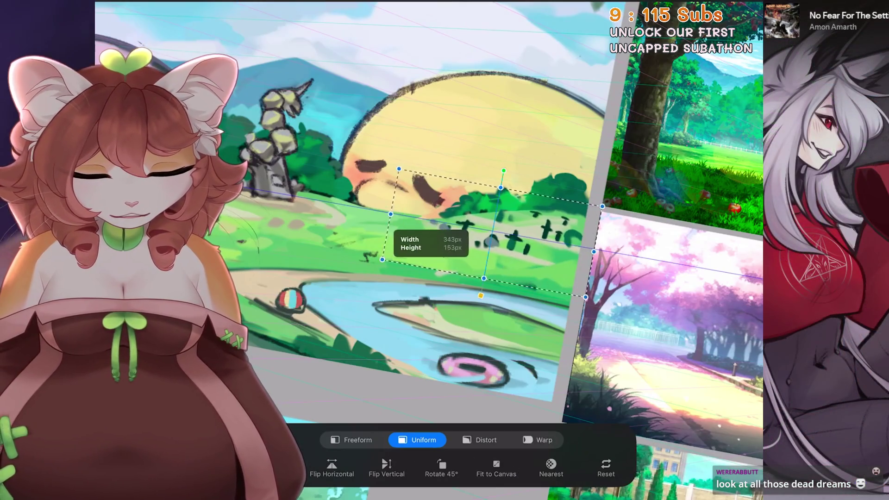
pyautogui.press('b')
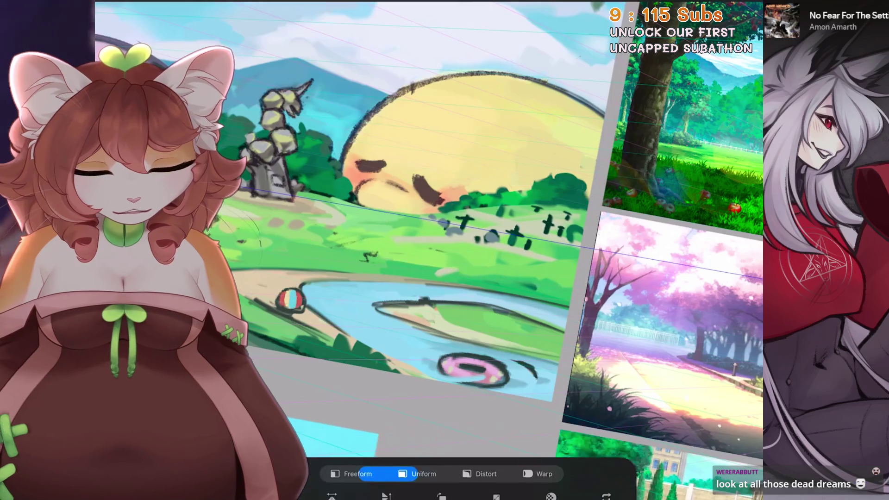
pyautogui.scroll(-5, 514, 248)
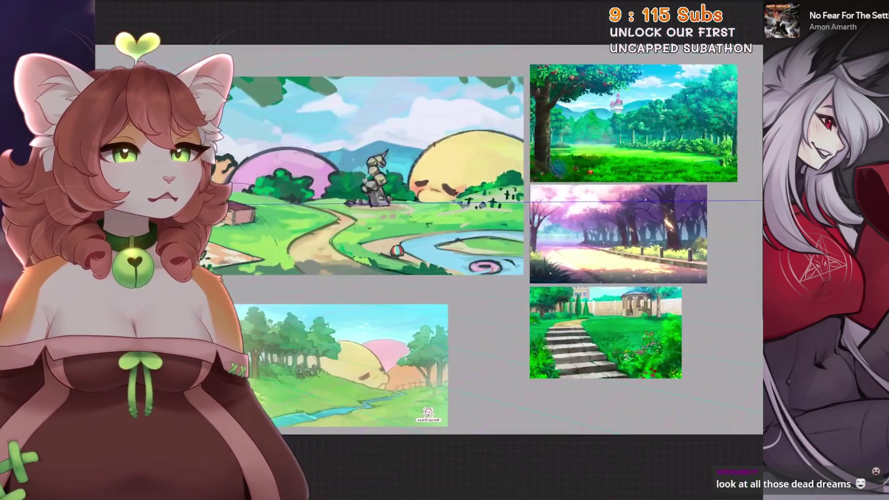
pyautogui.scroll(2, 442, 203)
pyautogui.hotkey('ctrl', 'shift', 'z')
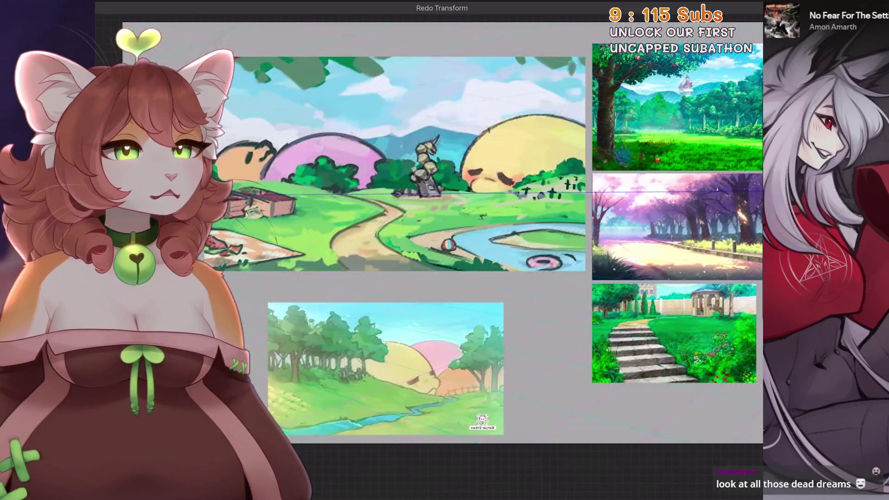
# Step: On a tilted canvas, paint green over the old crosses and draw a new dark cross
pyautogui.scroll(3, 444, 250)
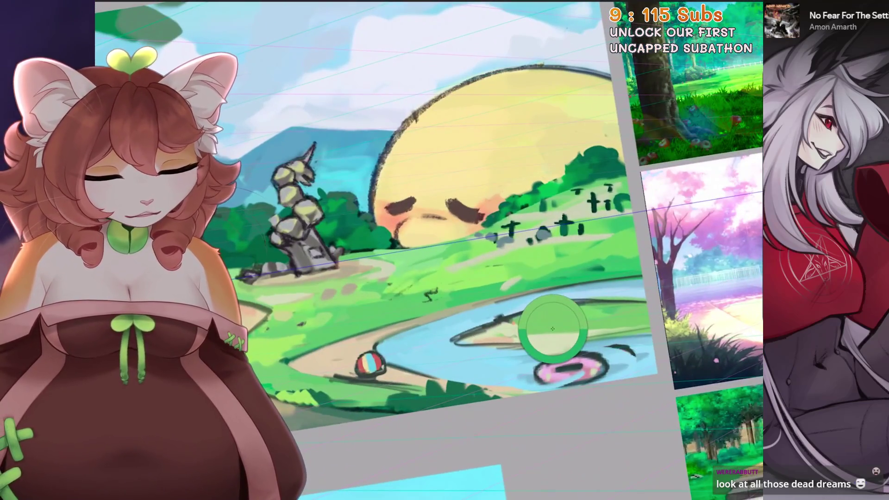
pyautogui.press('4')
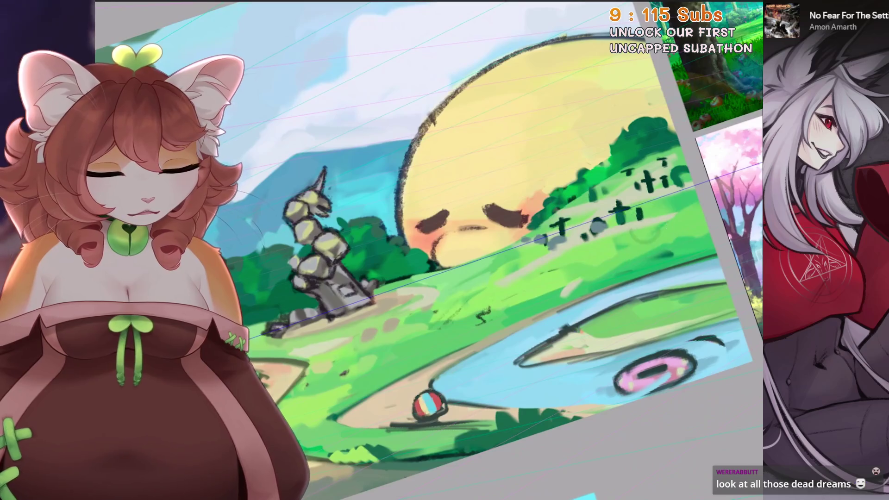
pyautogui.press('4')
pyautogui.moveTo(637, 178); pyautogui.dragTo(528, 237)
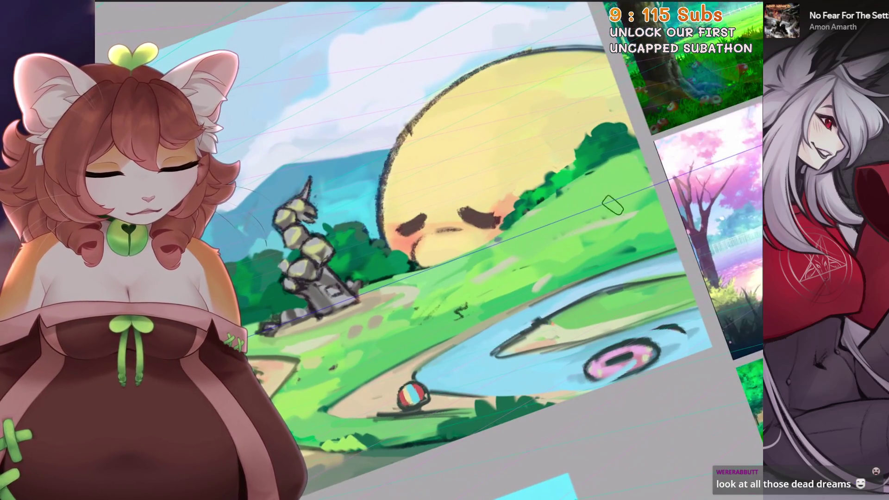
pyautogui.press('6')
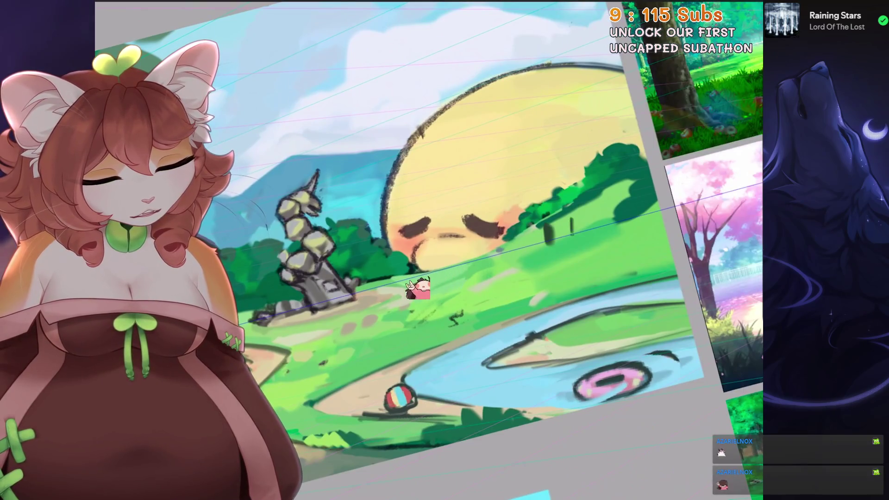
pyautogui.moveTo(572, 215)
pyautogui.mouseDown()
pyautogui.moveTo(571, 246)
pyautogui.moveTo(582, 225)
pyautogui.moveTo(527, 255)
pyautogui.moveTo(542, 259)
pyautogui.mouseUp()
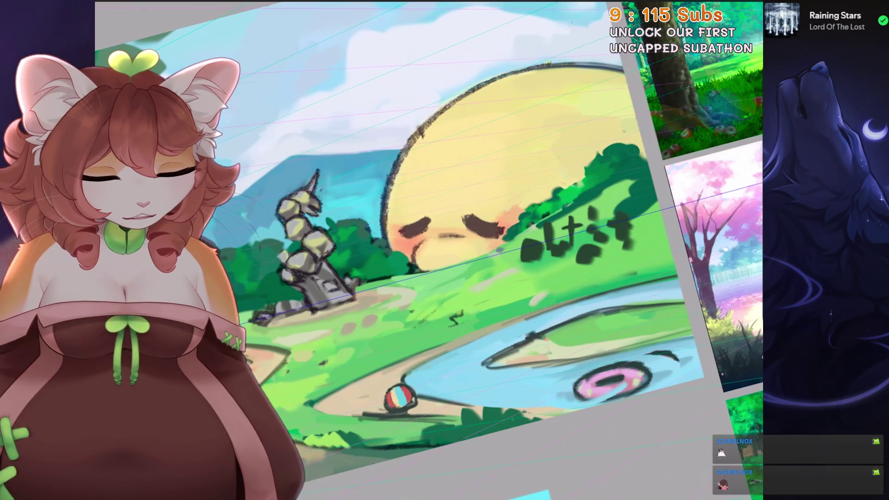
pyautogui.hotkey('ctrl', '0')
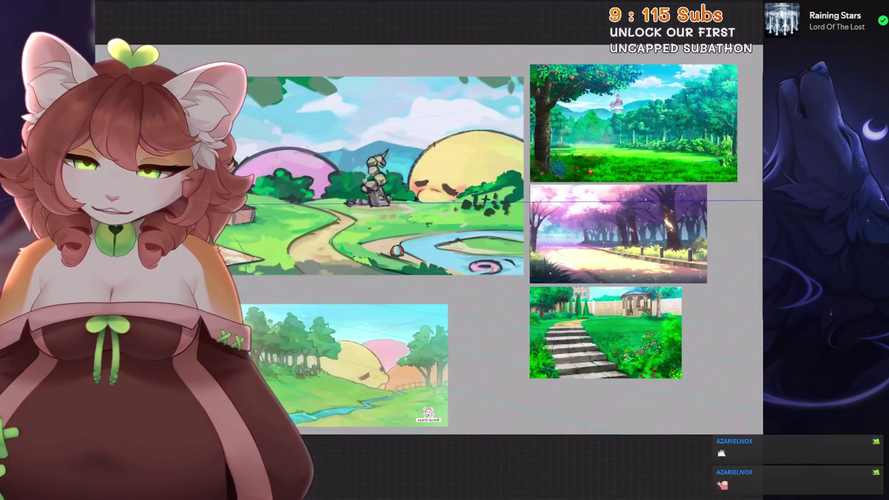
# Step: Eyedrop a dark green from the painting and paint a short mark on the hill edge
pyautogui.scroll(5, 486, 164)
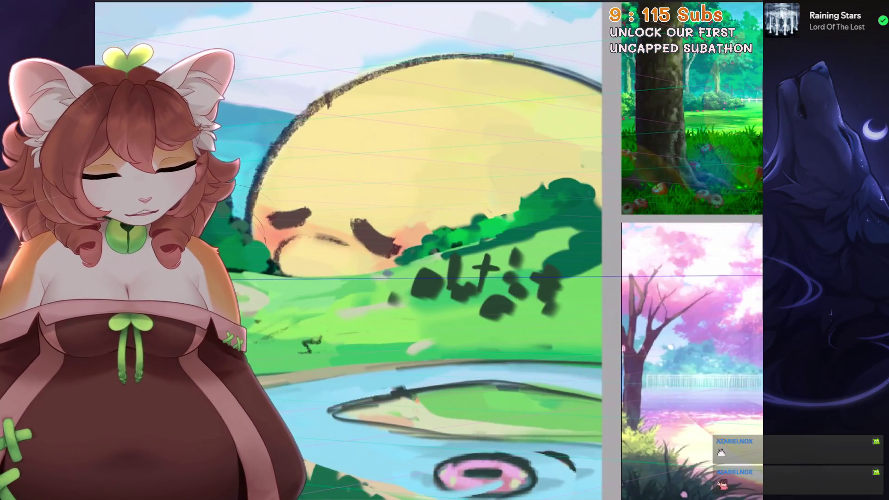
pyautogui.moveTo(609, 226); pyautogui.dragTo(619, 248)
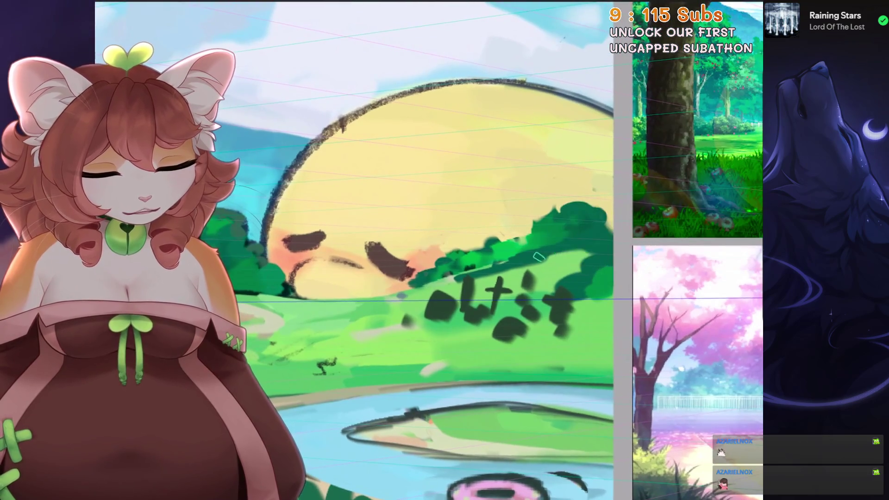
pyautogui.moveTo(463, 278); pyautogui.dragTo(416, 329)
pyautogui.scroll(2, 416, 328)
pyautogui.keyDown('alt'); pyautogui.click(417, 329); pyautogui.keyUp('alt')
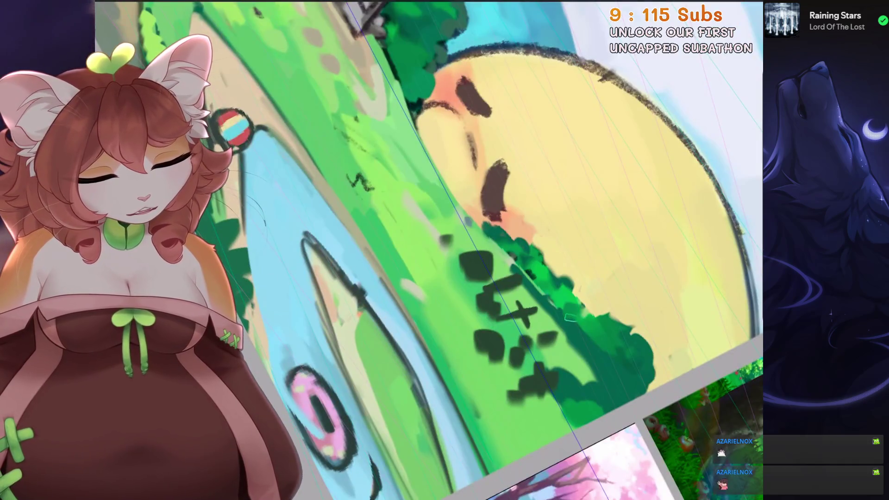
pyautogui.scroll(-2, 594, 331)
pyautogui.keyDown('alt'); pyautogui.click(599, 326); pyautogui.keyUp('alt')
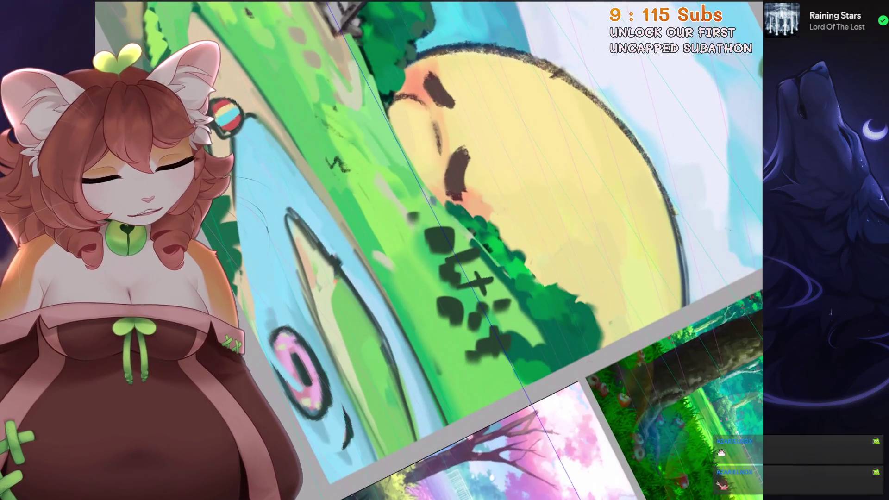
pyautogui.scroll(-2, 600, 347)
pyautogui.moveTo(513, 281)
pyautogui.mouseDown()
pyautogui.moveTo(527, 288)
pyautogui.moveTo(523, 324)
pyautogui.mouseUp()
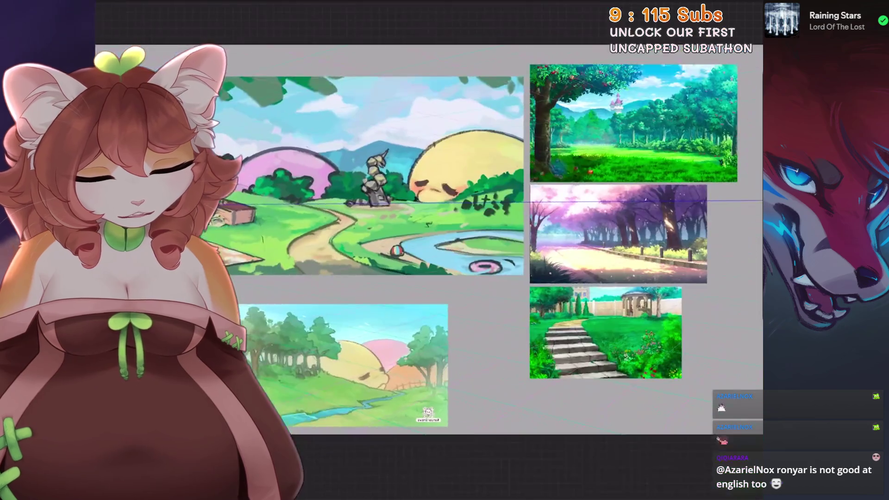
pyautogui.scroll(1, 416, 231)
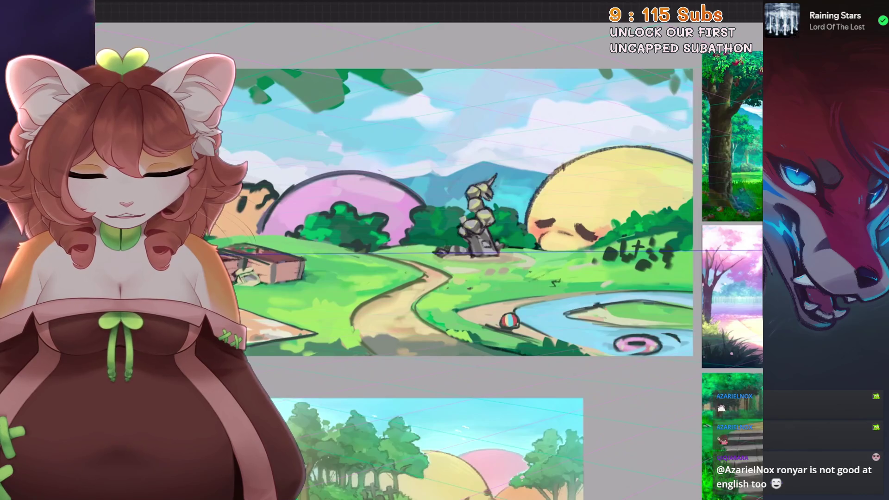
pyautogui.moveTo(513, 100)
pyautogui.mouseDown()
pyautogui.moveTo(586, 199)
pyautogui.moveTo(560, 121)
pyautogui.moveTo(477, 93)
pyautogui.moveTo(445, 95)
pyautogui.mouseUp()
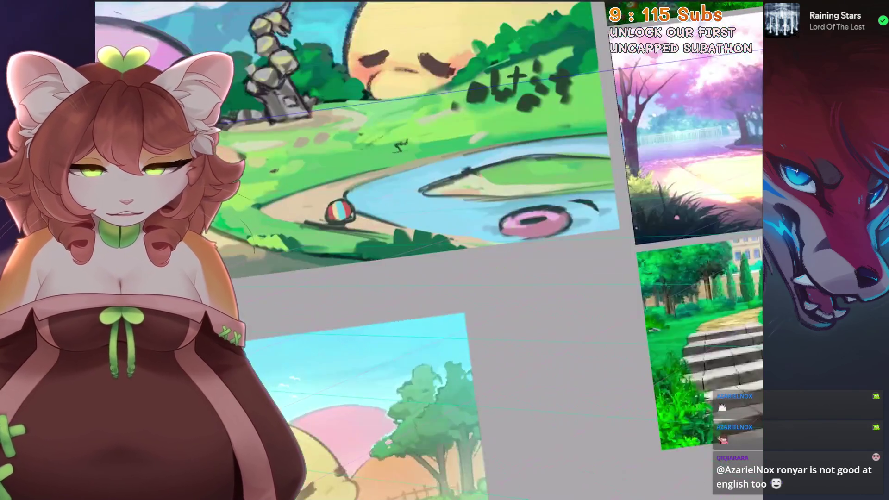
# Step: Lasso and transform the pond's left end, then undo a stray stroke along its edge
pyautogui.press('s')
pyautogui.moveTo(569, 160); pyautogui.dragTo(456, 230)
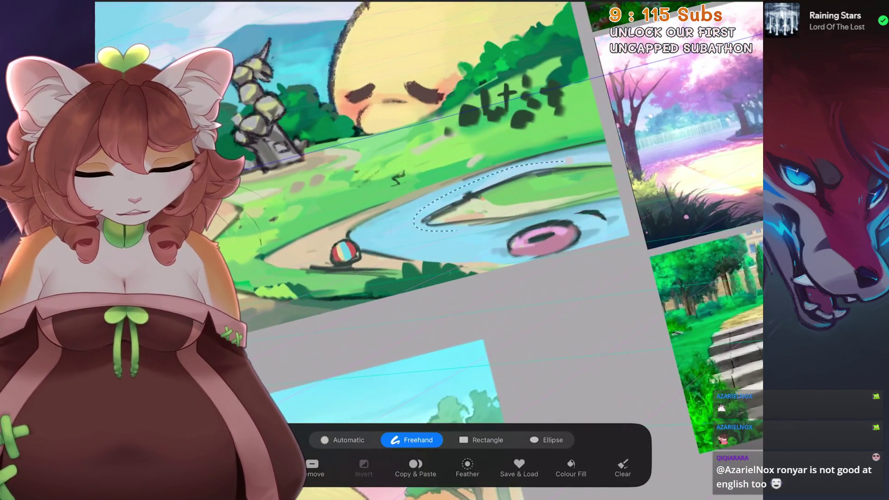
pyautogui.press('v')
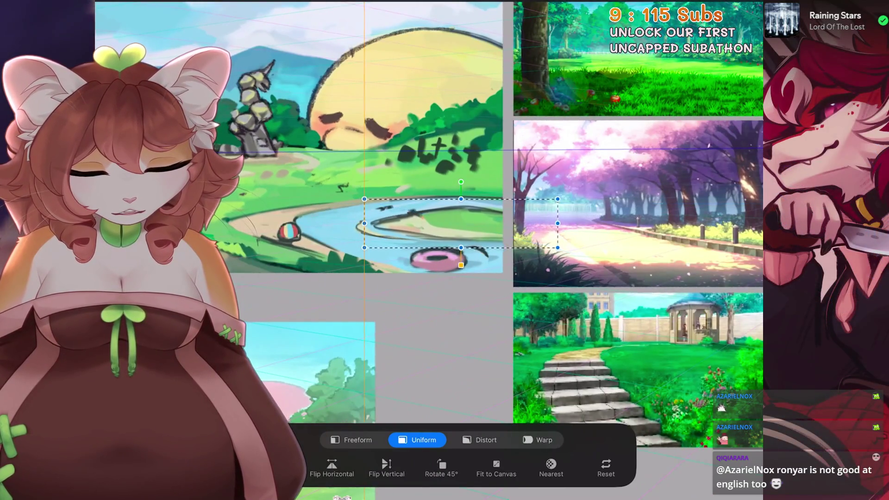
pyautogui.press('v')
pyautogui.scroll(3, 389, 260)
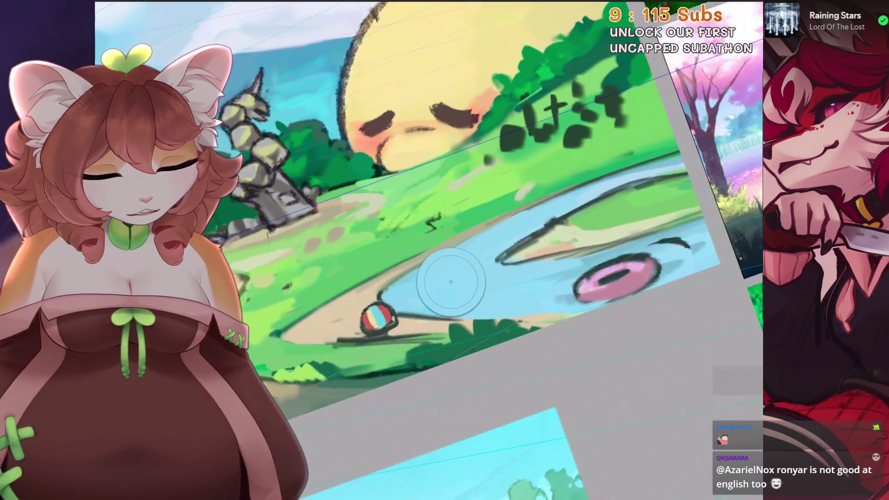
pyautogui.moveTo(384, 240)
pyautogui.mouseDown()
pyautogui.moveTo(407, 258)
pyautogui.moveTo(405, 296)
pyautogui.moveTo(431, 315)
pyautogui.mouseUp()
pyautogui.hotkey('ctrl', 'z')
pyautogui.hotkey('ctrl', 'z')
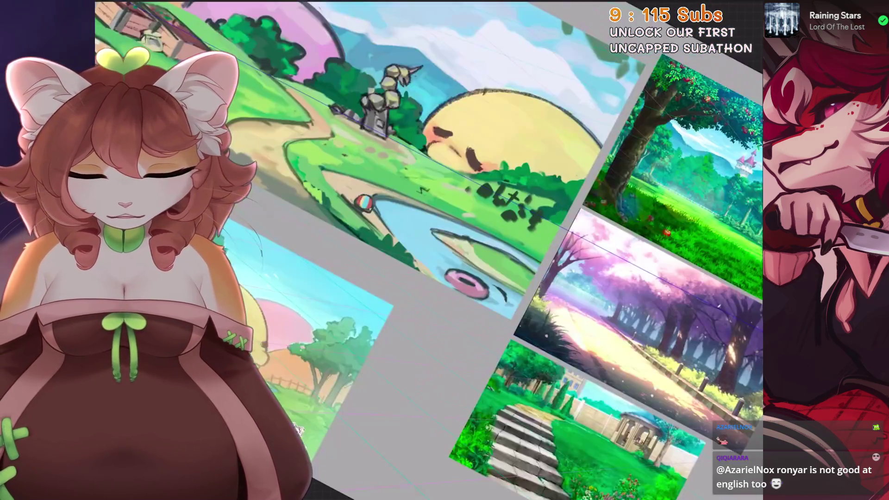
# Step: Undo the last stroke and the pond selection, then return to a level full view
pyautogui.hotkey('ctrl', 'z')
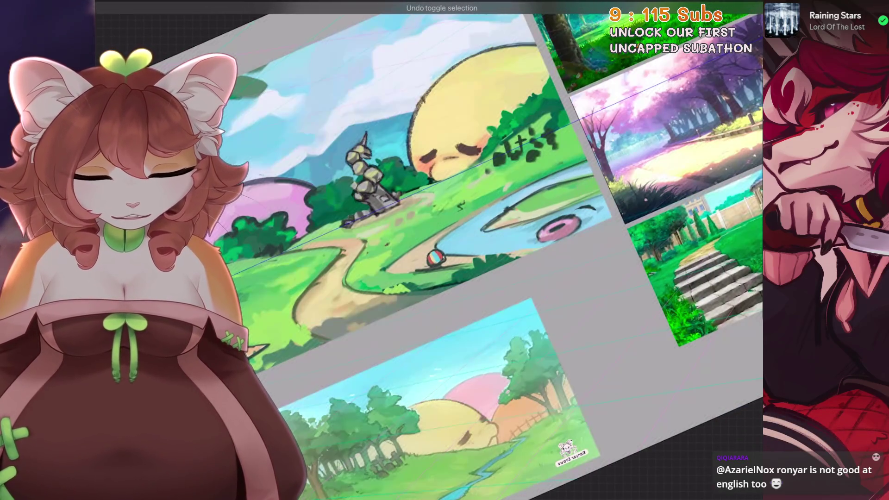
pyautogui.press('s')
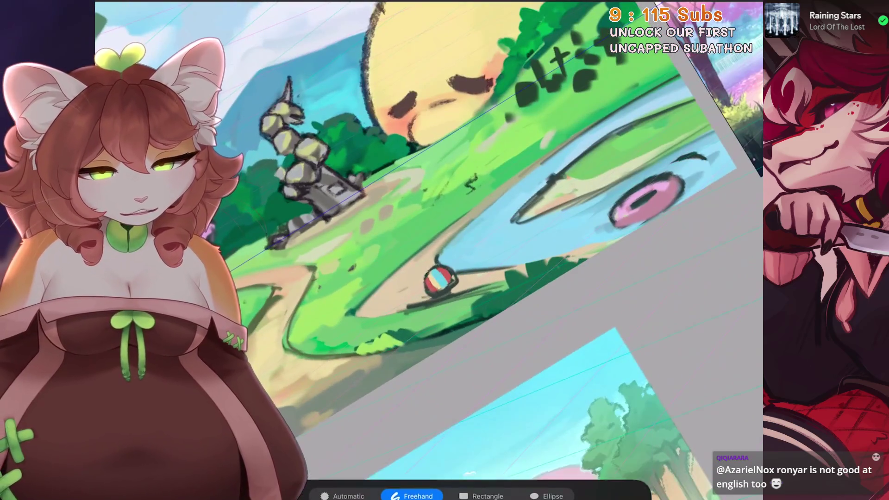
pyautogui.press('s')
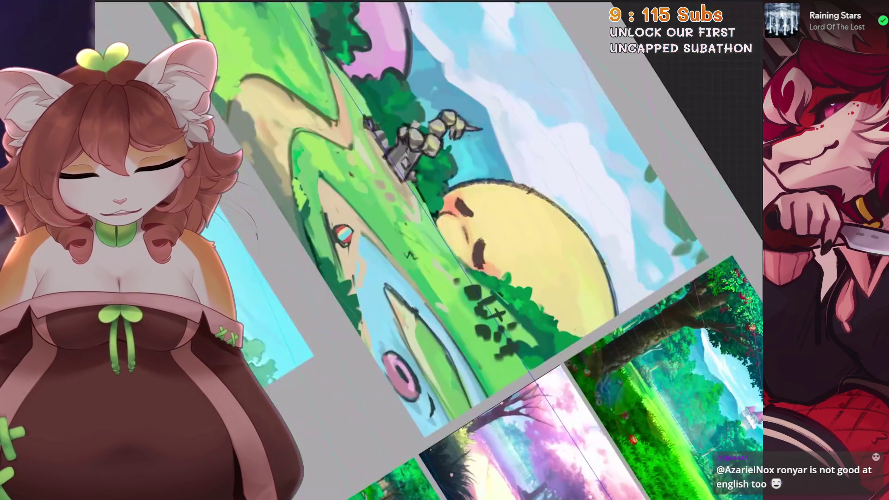
pyautogui.hotkey('ctrl', 'z')
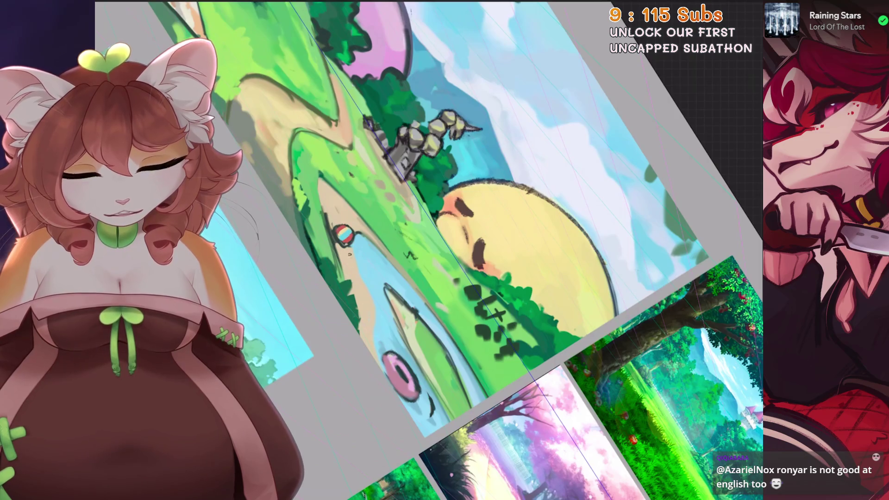
pyautogui.scroll(2, 397, 283)
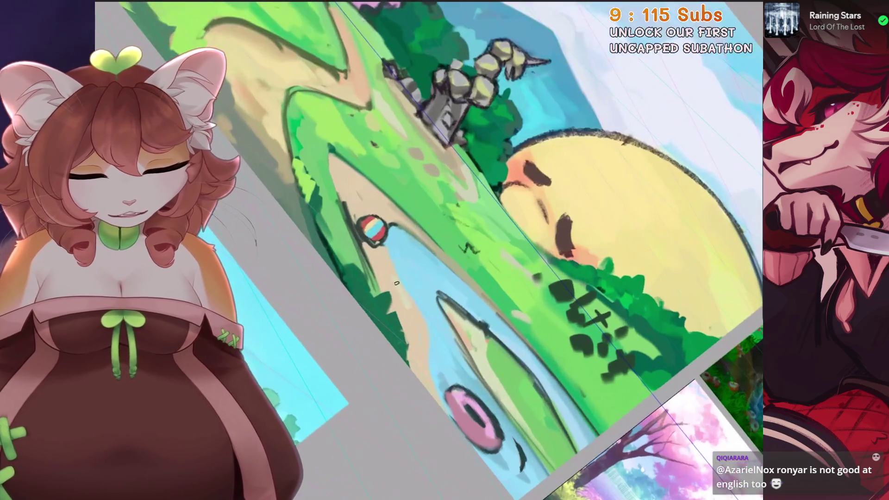
pyautogui.scroll(1, 407, 327)
pyautogui.moveTo(407, 327); pyautogui.dragTo(397, 229)
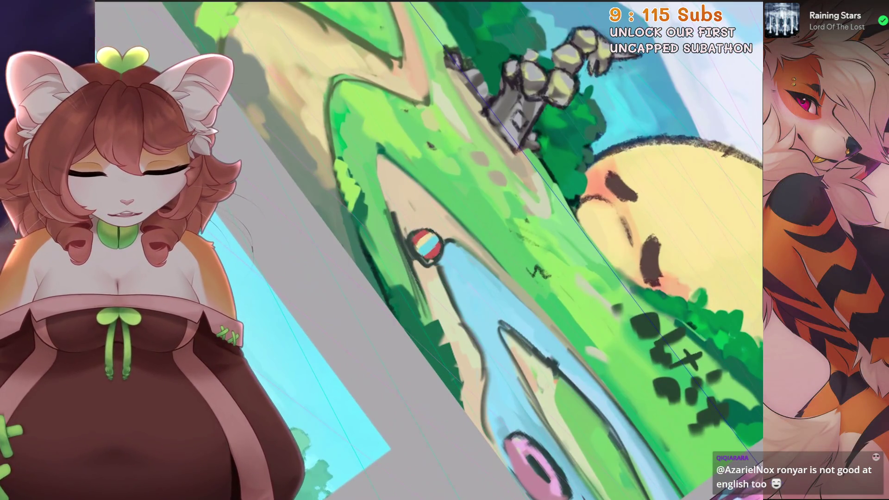
pyautogui.scroll(-2, 501, 440)
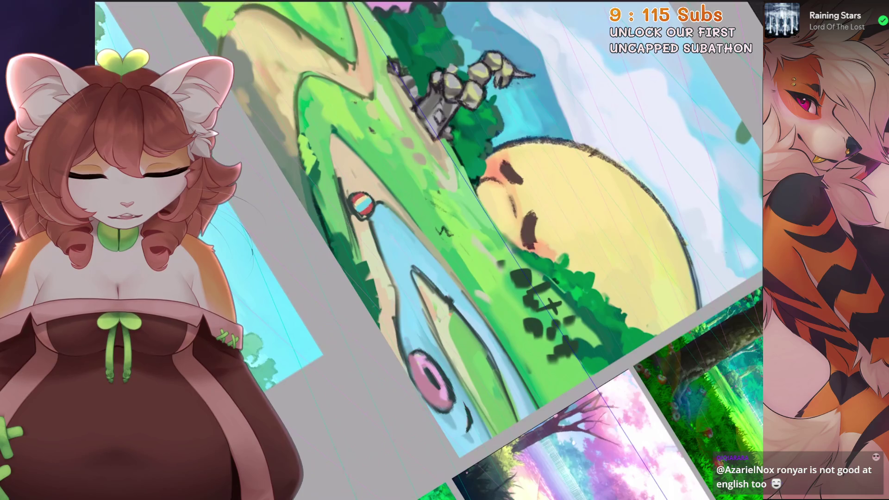
pyautogui.scroll(-2, 417, 250)
pyautogui.hotkey('ctrl', '0')
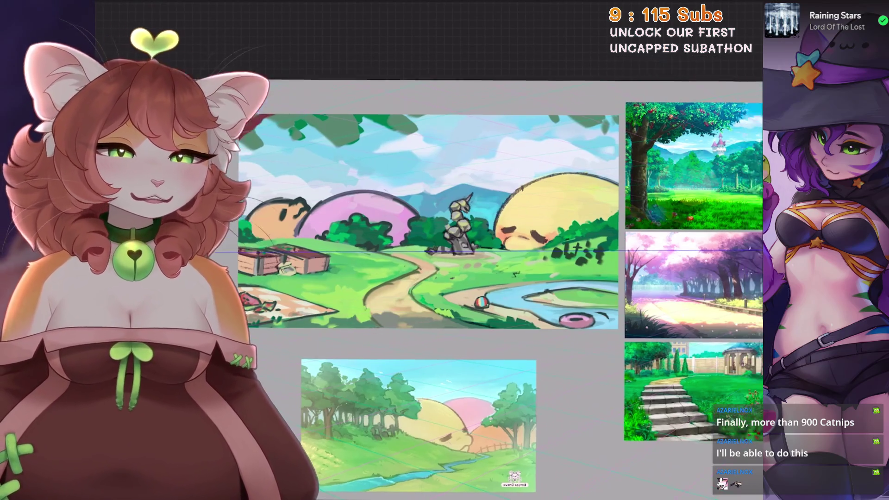
# Step: Turn on the character Inserted Image layer over the landscape
pyautogui.press('l')
pyautogui.scroll(-1, 659, 278)
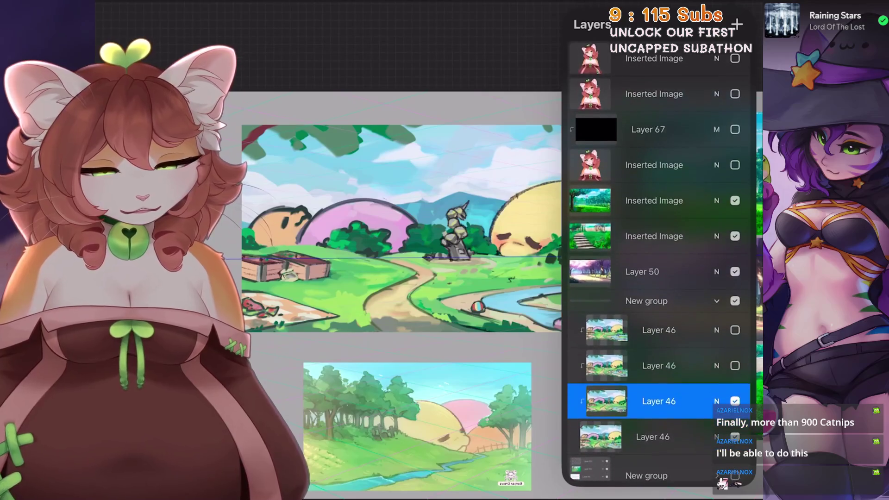
pyautogui.click(735, 93)
pyautogui.click(735, 94)
pyautogui.click(735, 164)
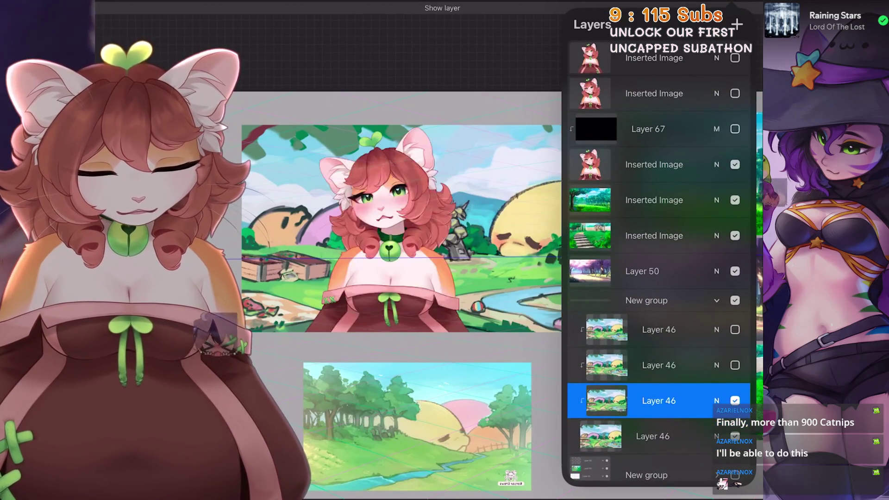
pyautogui.press('l')
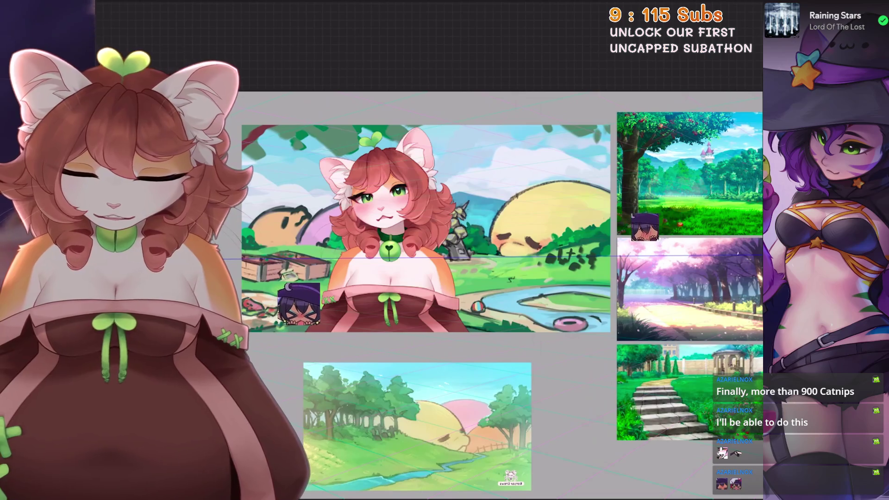
# Step: Flip the canvas horizontally to preview it mirrored, then undo the flip
pyautogui.scroll(1, 417, 255)
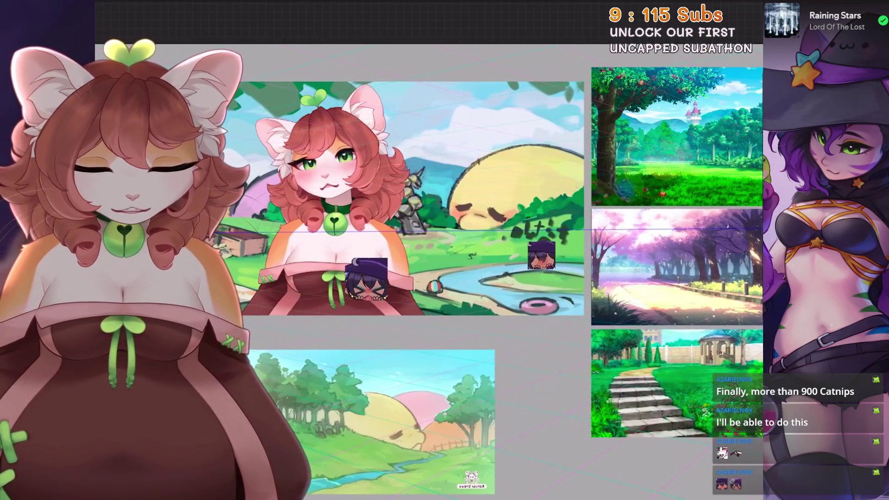
pyautogui.scroll(1, 386, 232)
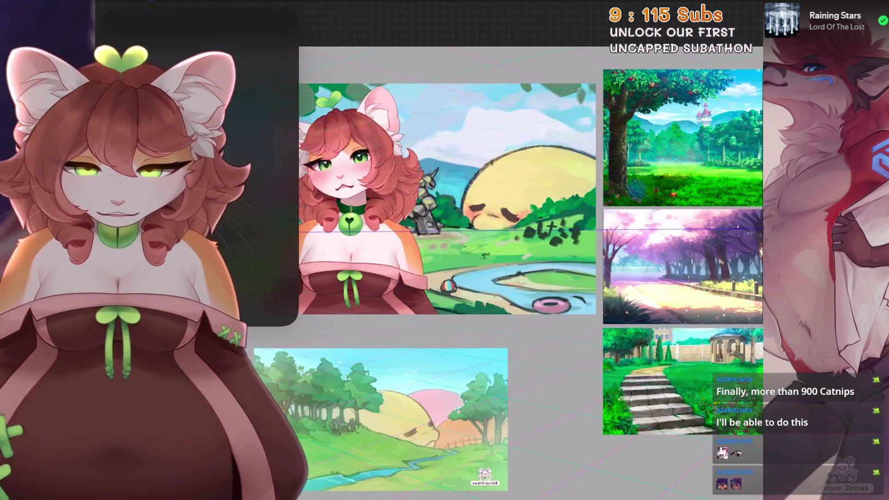
pyautogui.click(90, 11)
pyautogui.click(153, 191)
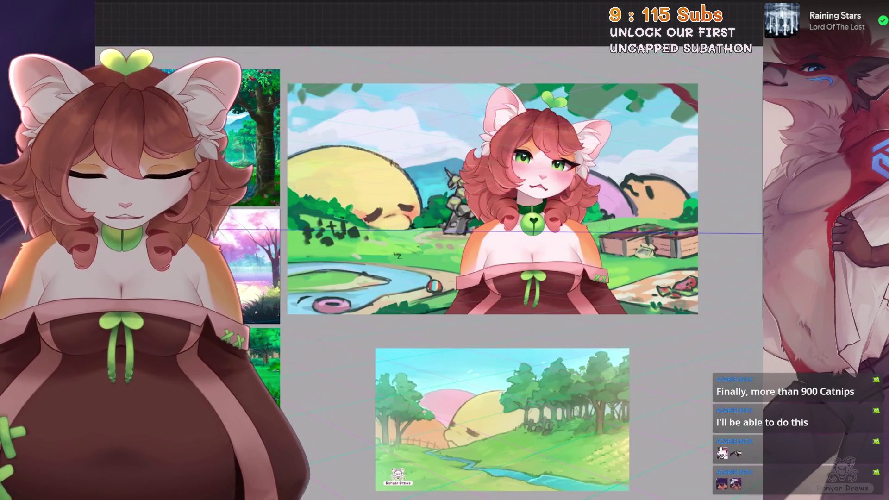
pyautogui.hotkey('ctrl', 'z')
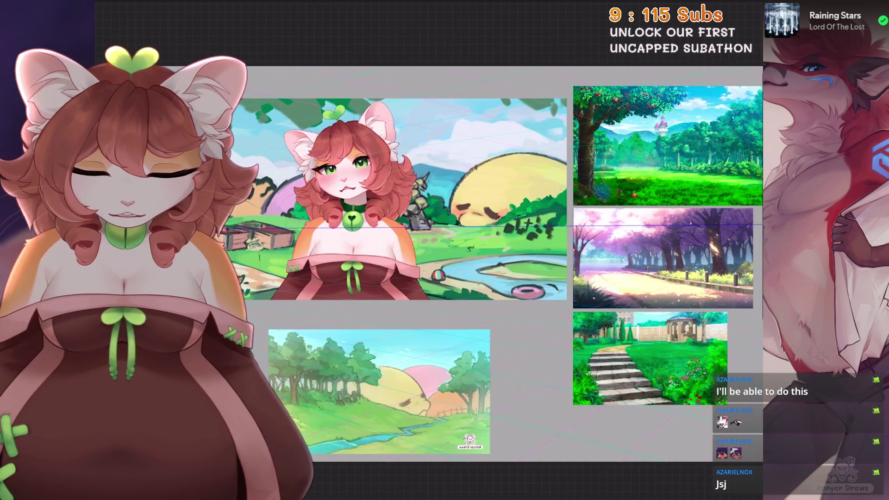
# Step: Hide the character image layer again
pyautogui.press('l')
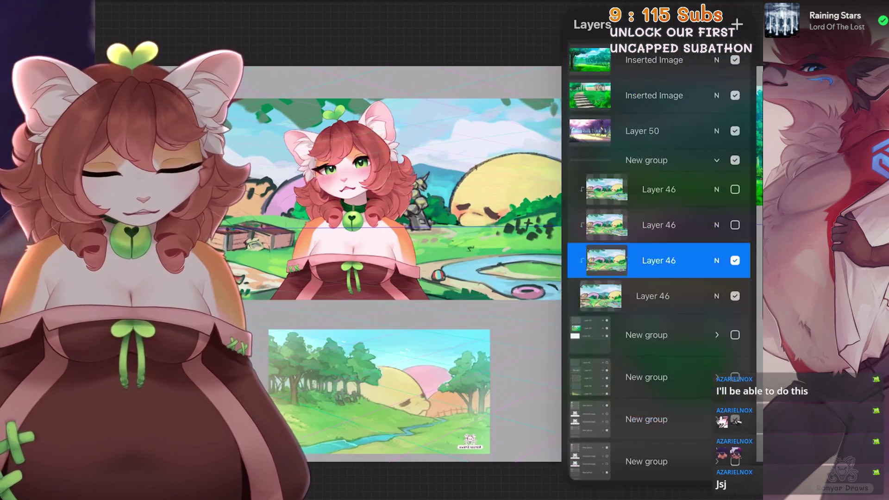
pyautogui.scroll(2, 658, 278)
pyautogui.scroll(1, 658, 277)
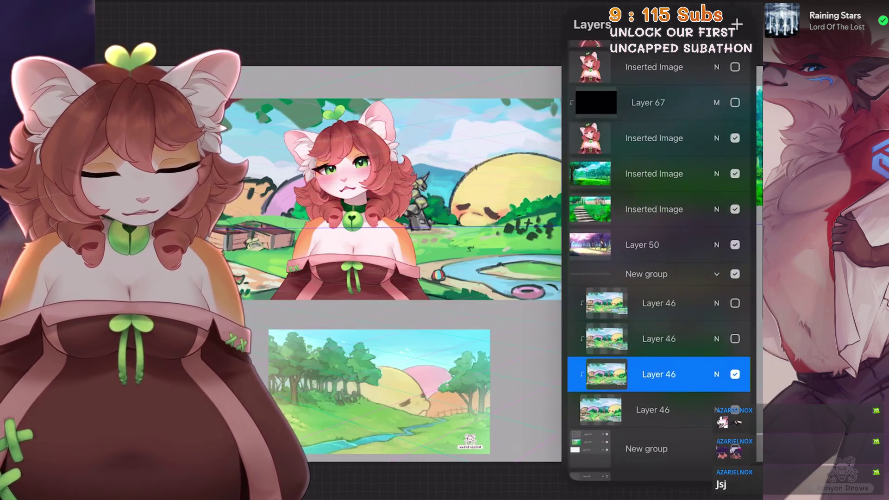
pyautogui.click(735, 138)
pyautogui.scroll(3, 399, 231)
pyautogui.scroll(4, 411, 360)
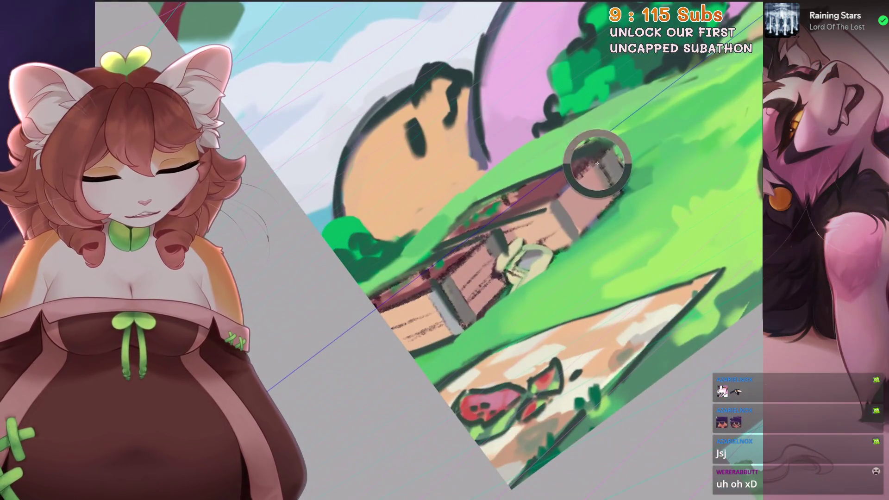
pyautogui.scroll(2, 478, 314)
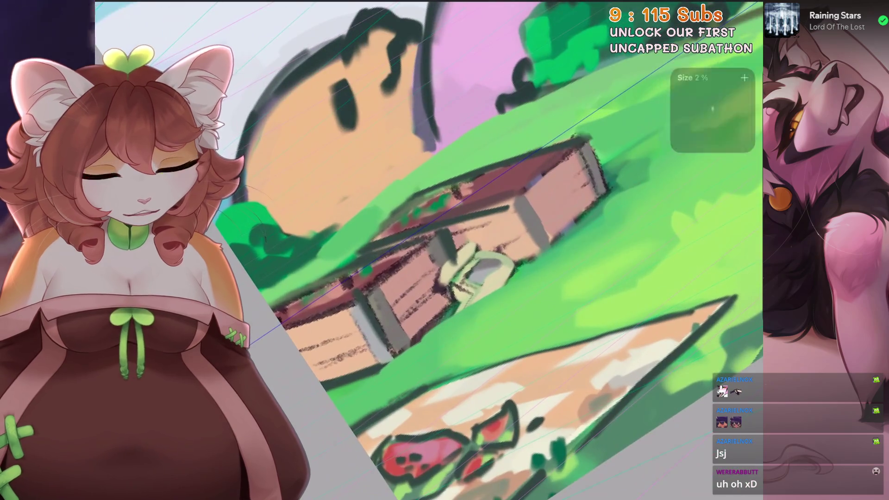
pyautogui.scroll(-2, 428, 250)
pyautogui.scroll(2, 428, 250)
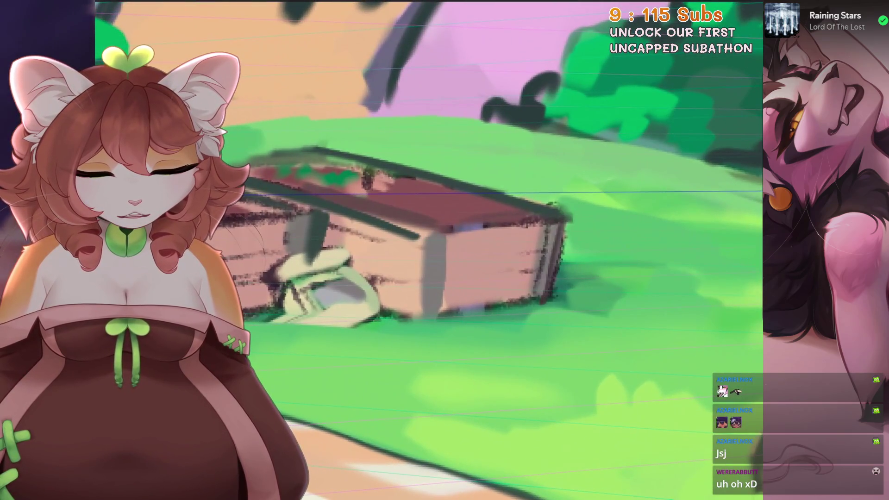
pyautogui.scroll(2, 553, 206)
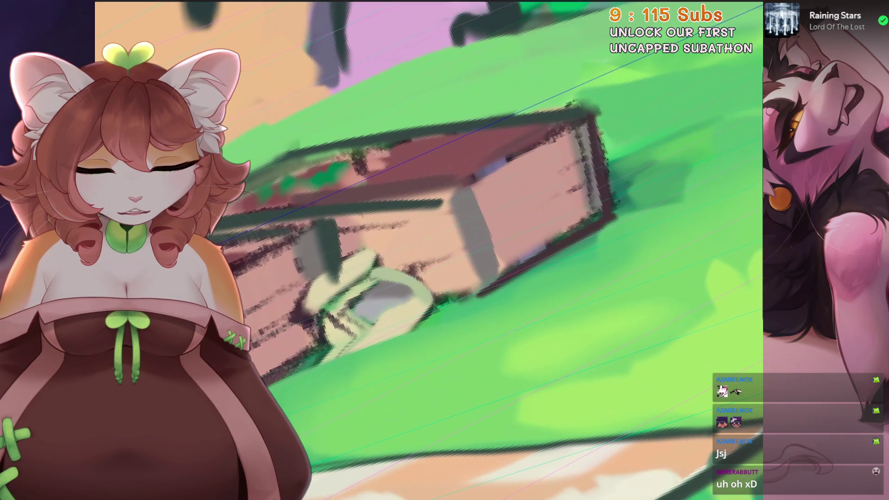
pyautogui.scroll(-2, 616, 215)
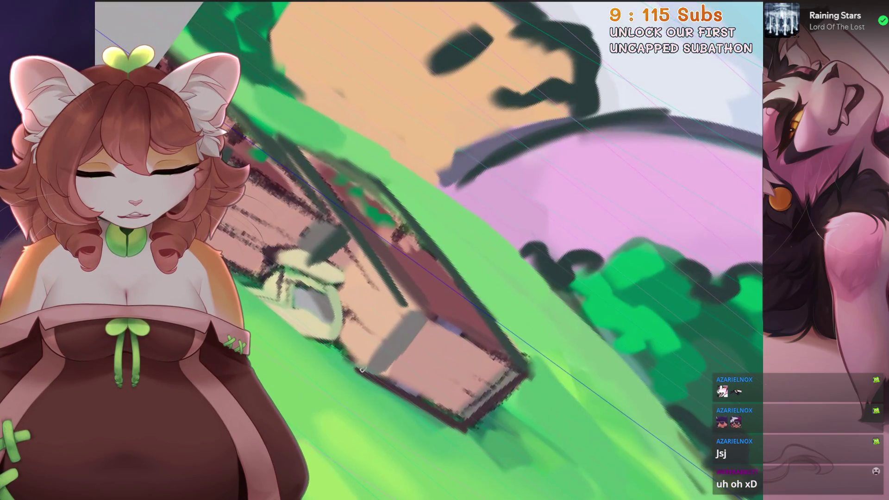
pyautogui.scroll(2, 344, 350)
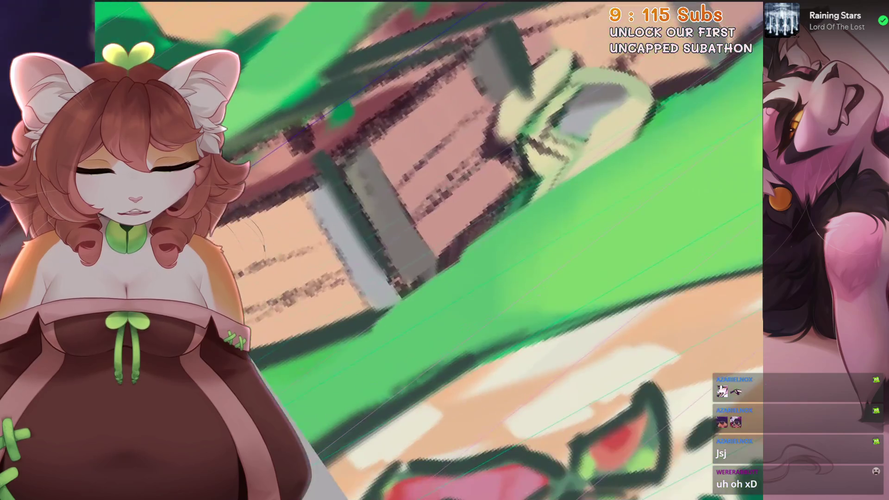
pyautogui.moveTo(544, 189); pyautogui.dragTo(398, 312)
pyautogui.scroll(2, 399, 312)
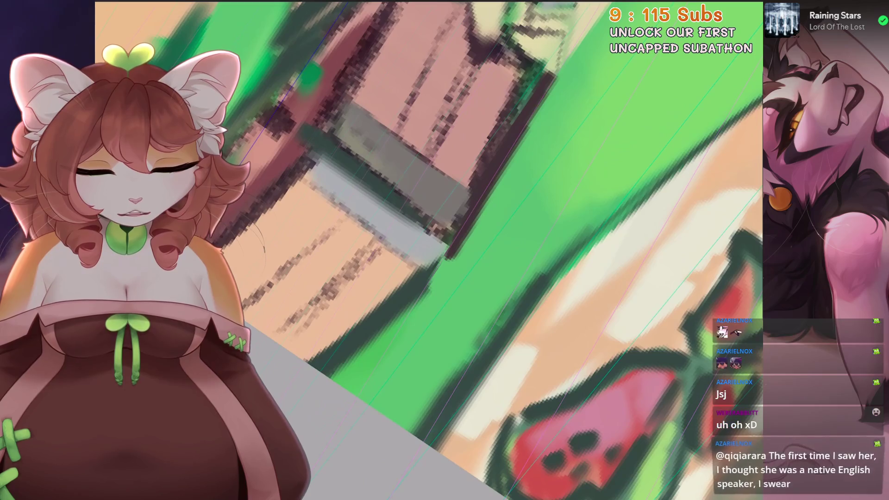
pyautogui.hotkey('ctrl', 'z')
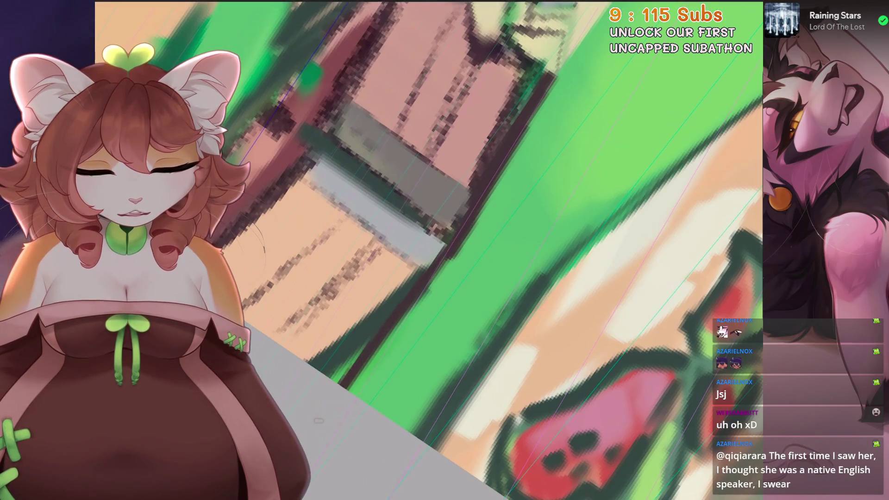
pyautogui.scroll(-2, 467, 218)
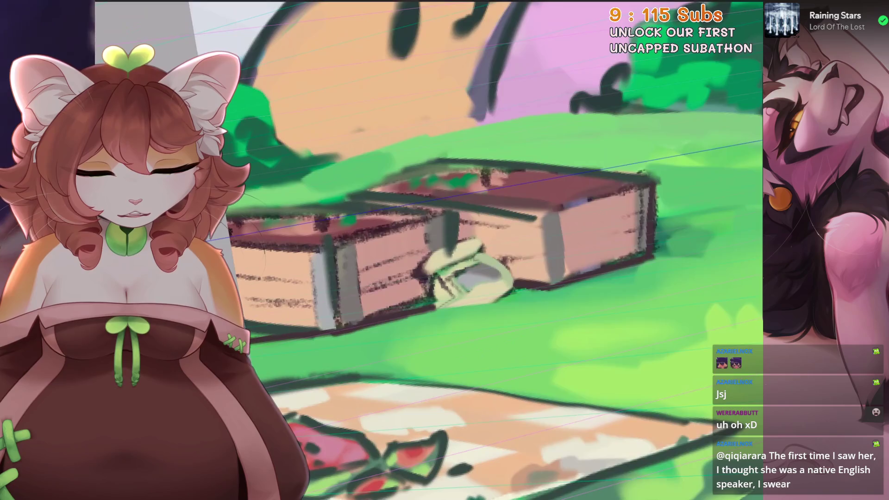
pyautogui.scroll(3, 463, 250)
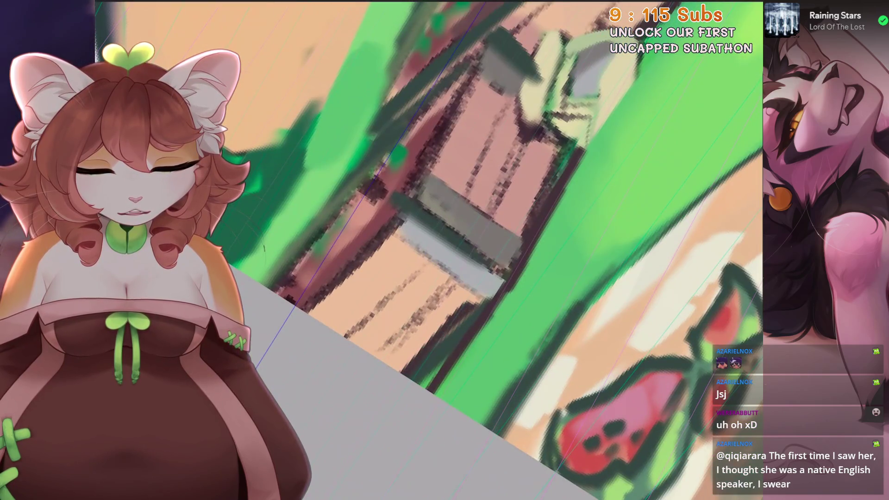
pyautogui.scroll(-2, 477, 357)
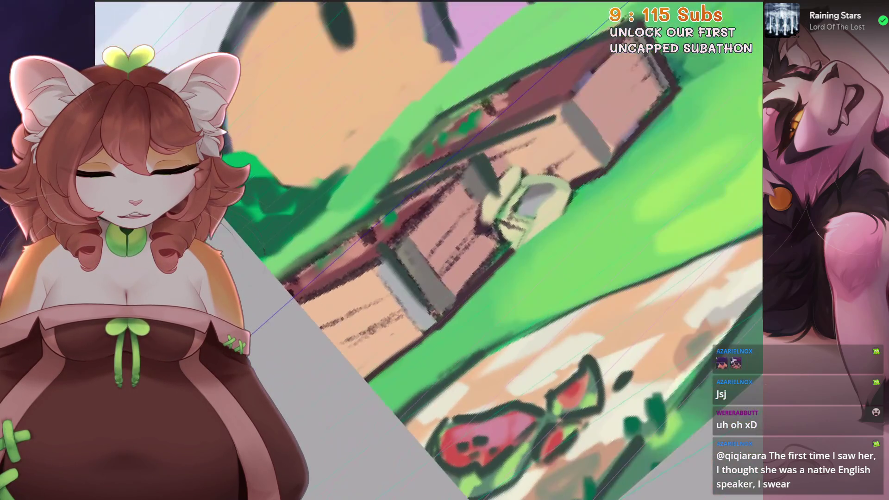
pyautogui.scroll(2, 367, 258)
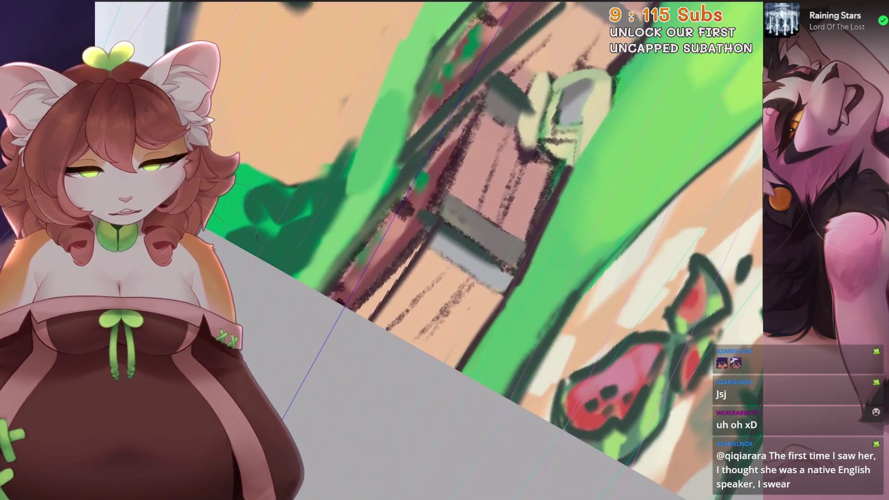
pyautogui.scroll(-3, 398, 259)
pyautogui.scroll(2, 380, 241)
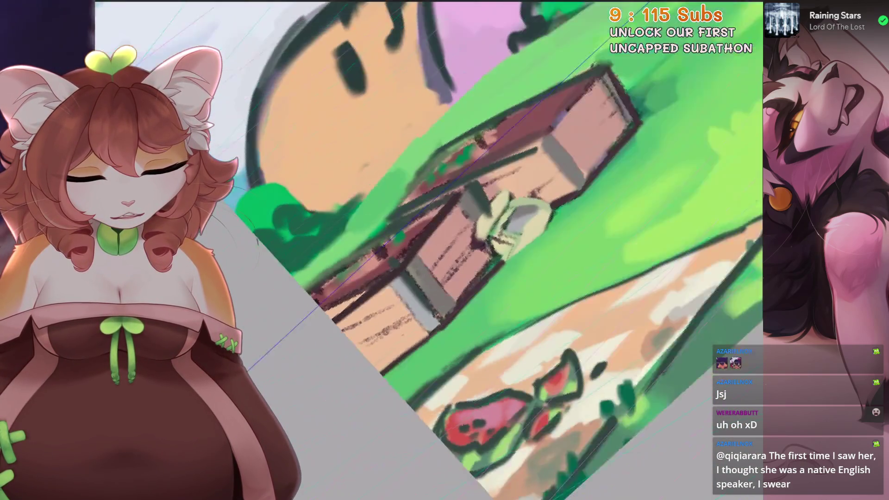
pyautogui.scroll(-3, 398, 260)
pyautogui.scroll(3, 398, 260)
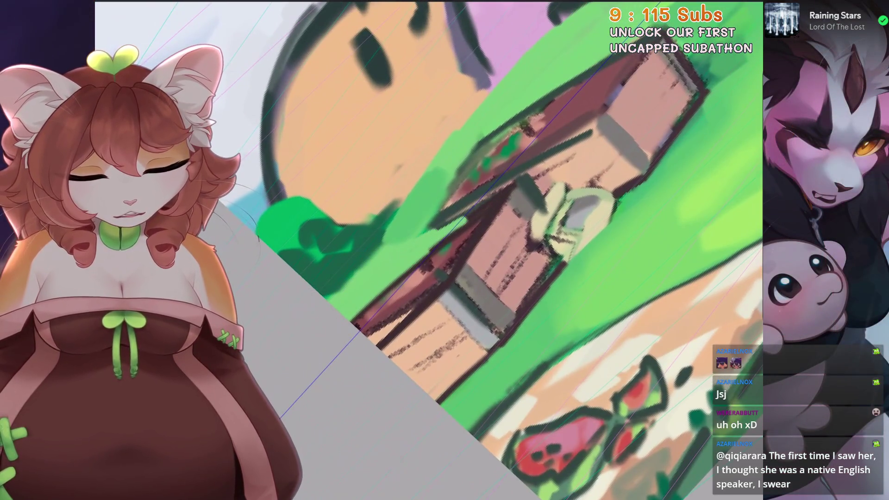
pyautogui.scroll(-3, 390, 250)
pyautogui.scroll(2, 357, 268)
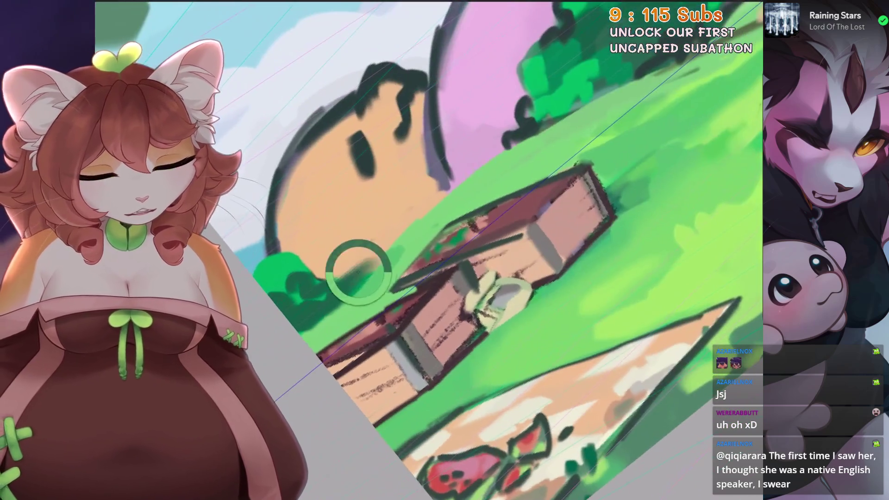
pyautogui.scroll(3, 357, 269)
pyautogui.scroll(-2, 518, 201)
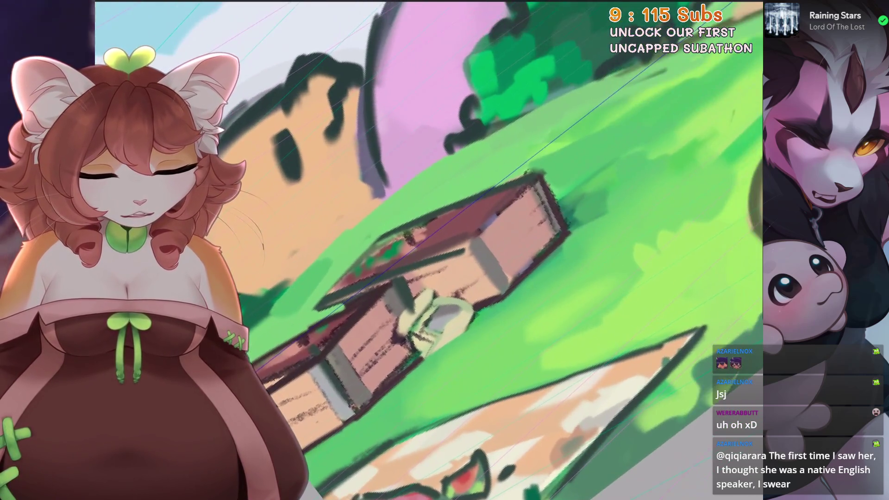
pyautogui.scroll(1, 491, 250)
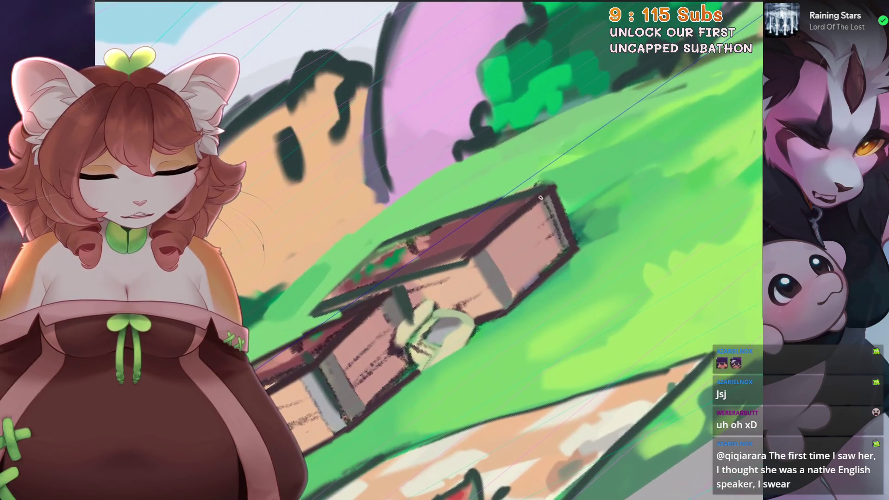
pyautogui.scroll(-2, 540, 198)
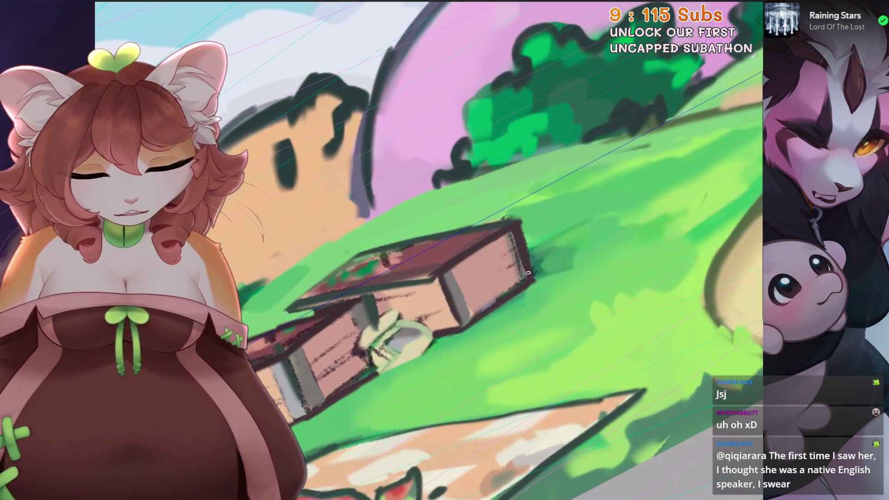
pyautogui.scroll(2, 528, 273)
pyautogui.scroll(1, 510, 250)
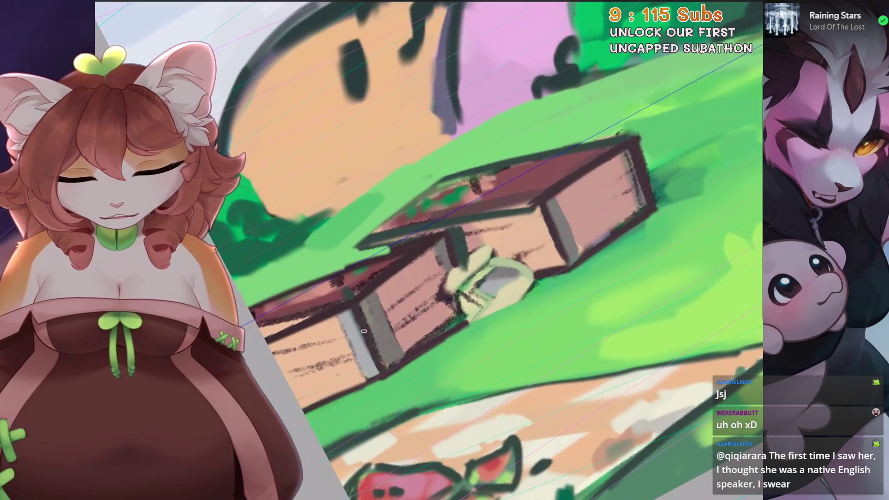
pyautogui.scroll(2, 364, 331)
pyautogui.scroll(-2, 333, 341)
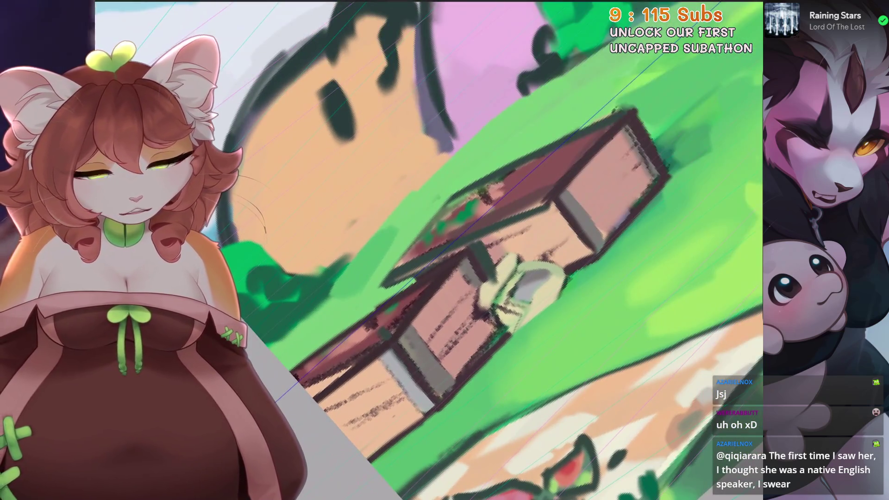
pyautogui.scroll(-1, 510, 250)
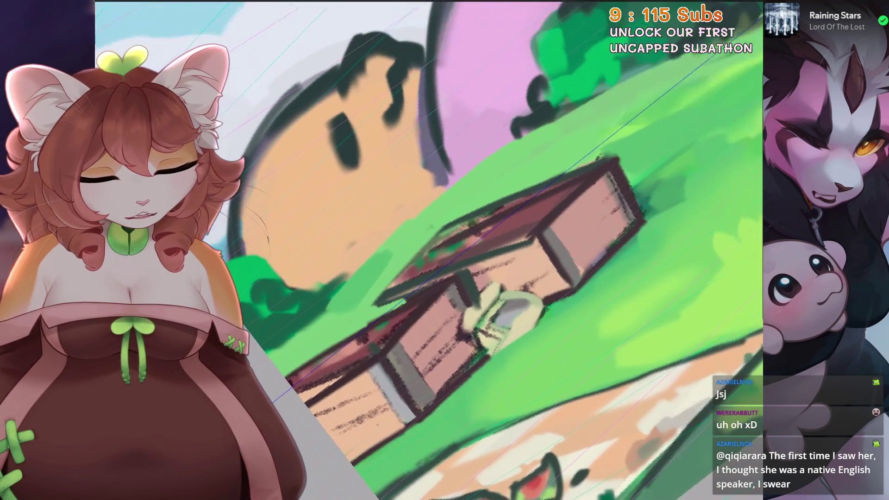
pyautogui.scroll(2, 509, 250)
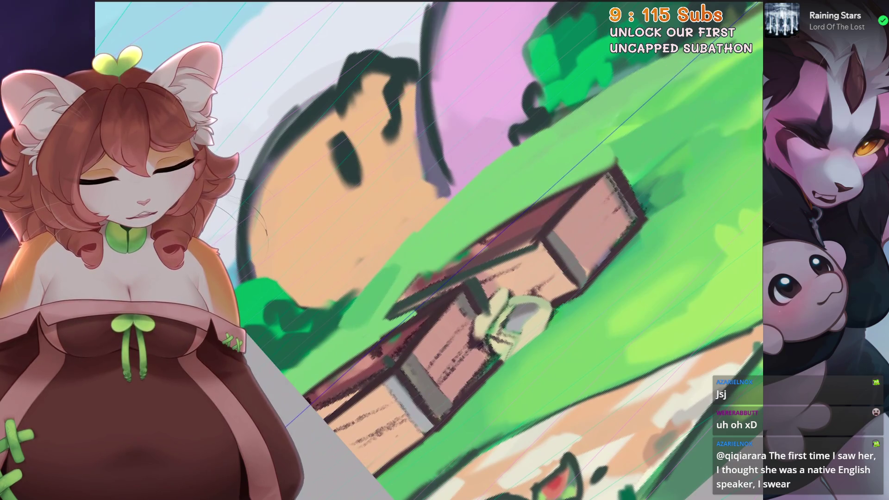
# Step: Darken the crate's lower-left and left edges with reddish-brown strokes
pyautogui.moveTo(609, 164)
pyautogui.mouseDown()
pyautogui.moveTo(472, 250)
pyautogui.moveTo(366, 341)
pyautogui.mouseUp()
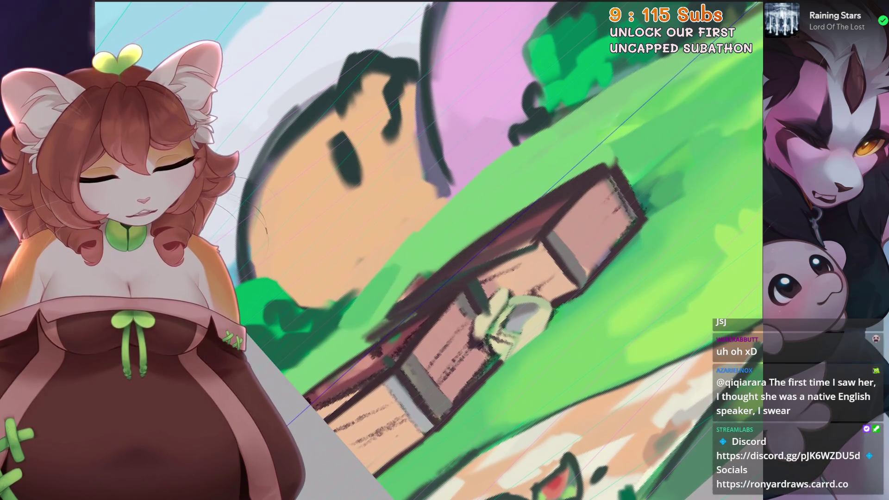
pyautogui.scroll(2, 509, 250)
pyautogui.scroll(2, 505, 256)
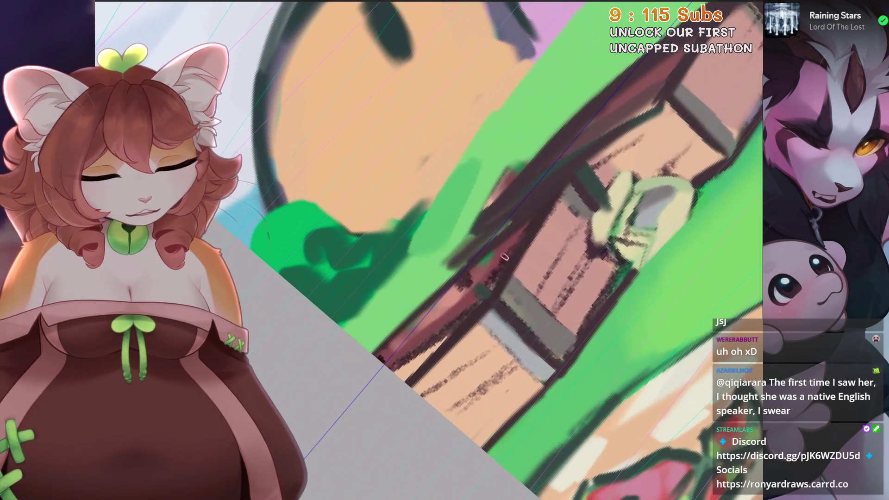
pyautogui.moveTo(505, 256)
pyautogui.mouseDown()
pyautogui.moveTo(445, 322)
pyautogui.moveTo(416, 347)
pyautogui.moveTo(467, 282)
pyautogui.moveTo(386, 366)
pyautogui.mouseUp()
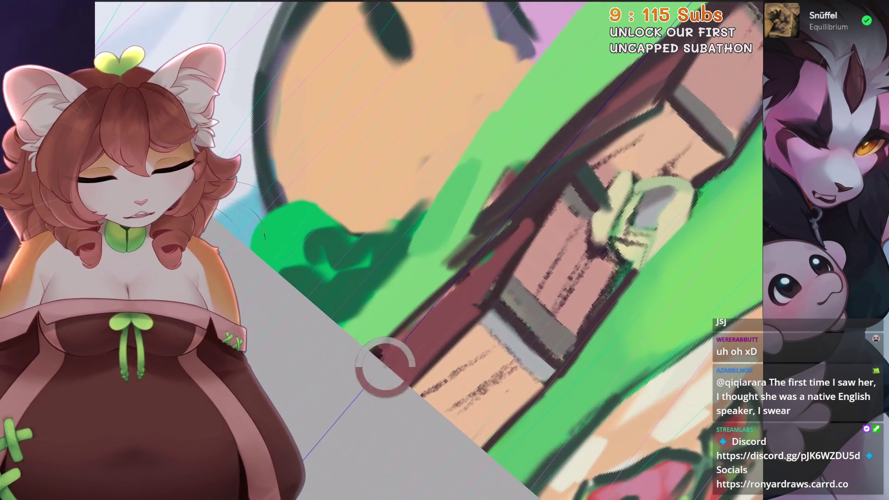
pyautogui.scroll(-3, 537, 201)
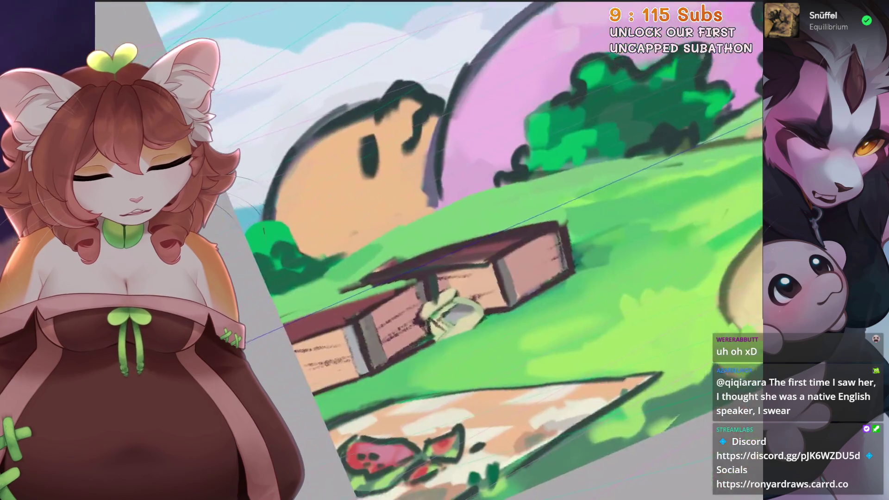
pyautogui.moveTo(509, 250)
pyautogui.mouseDown()
pyautogui.moveTo(463, 324)
pyautogui.moveTo(417, 370)
pyautogui.mouseUp()
pyautogui.moveTo(463, 251); pyautogui.dragTo(430, 287)
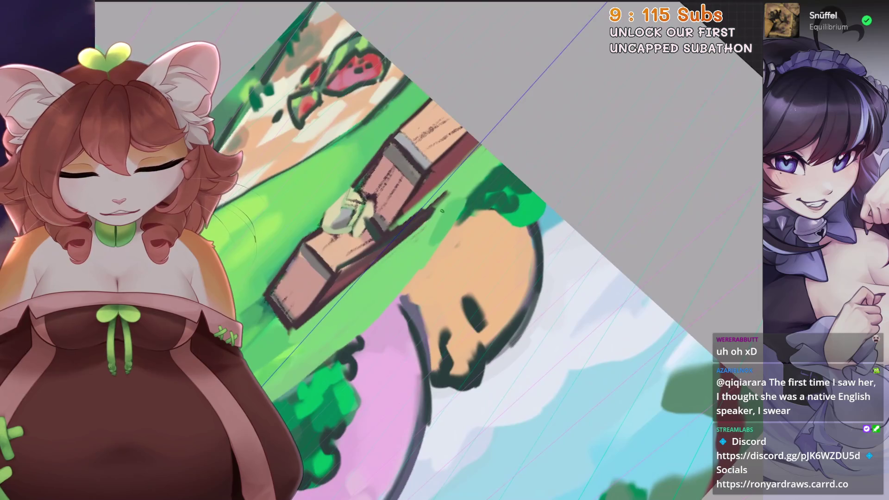
pyautogui.moveTo(378, 262); pyautogui.dragTo(352, 315)
pyautogui.moveTo(540, 120); pyautogui.dragTo(546, 203)
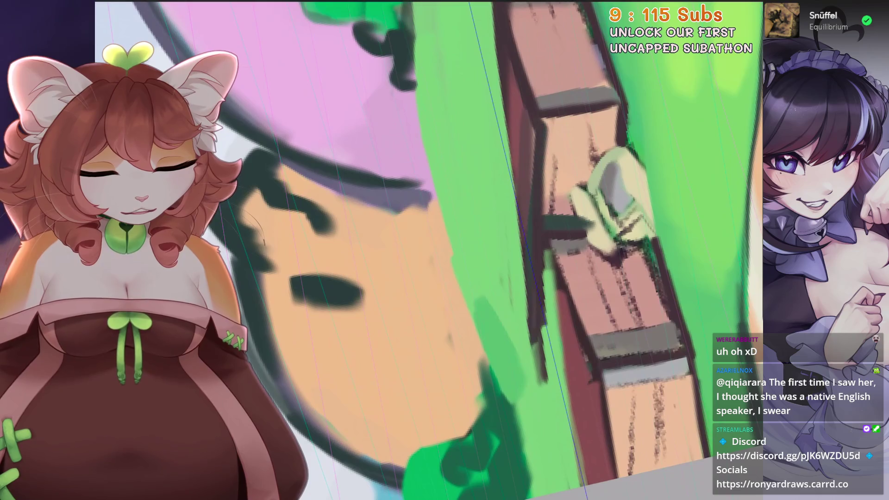
pyautogui.moveTo(445, 250)
pyautogui.mouseDown()
pyautogui.moveTo(430, 269)
pyautogui.moveTo(477, 254)
pyautogui.mouseUp()
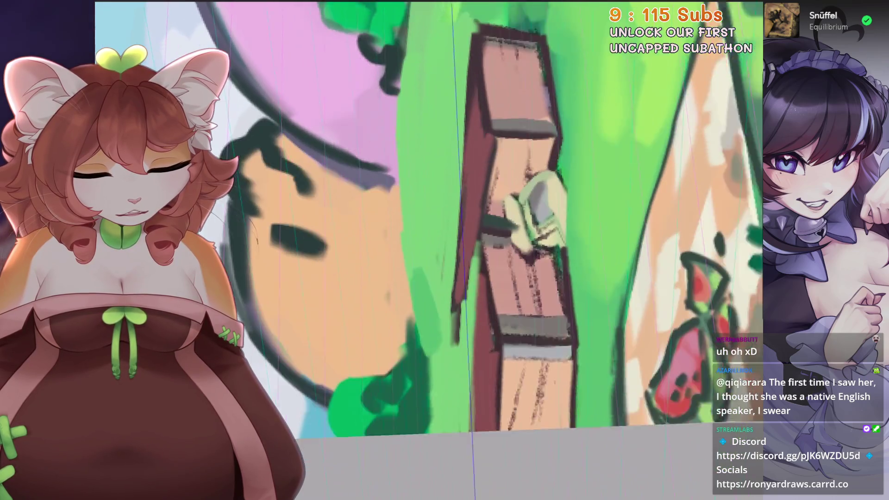
# Step: Pan and rotate around the crate, then undo the last paint stroke
pyautogui.moveTo(481, 251); pyautogui.dragTo(440, 199)
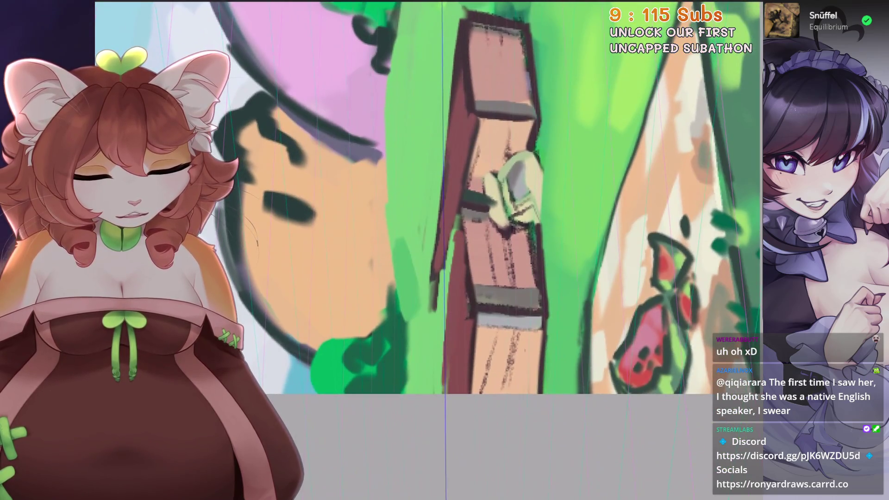
pyautogui.moveTo(386, 402)
pyautogui.mouseDown()
pyautogui.moveTo(446, 367)
pyautogui.moveTo(482, 397)
pyautogui.mouseUp()
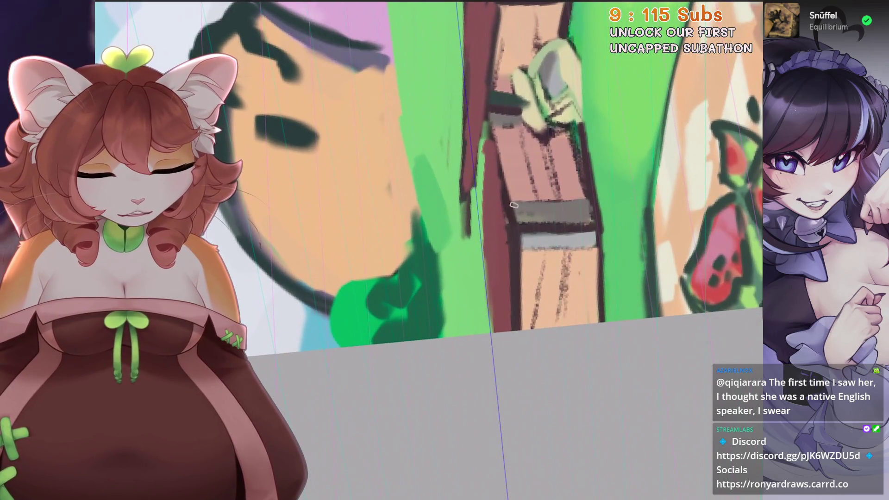
pyautogui.scroll(-2, 514, 204)
pyautogui.moveTo(514, 204); pyautogui.dragTo(384, 333)
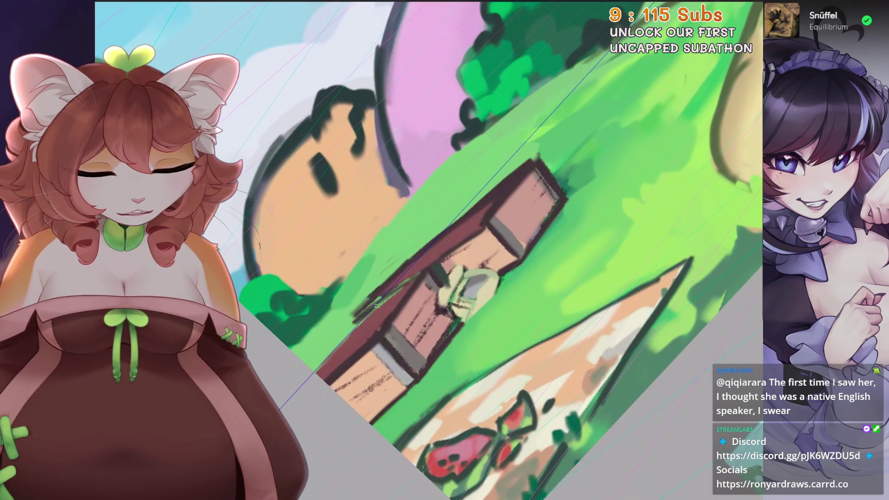
pyautogui.hotkey('ctrl', 'z')
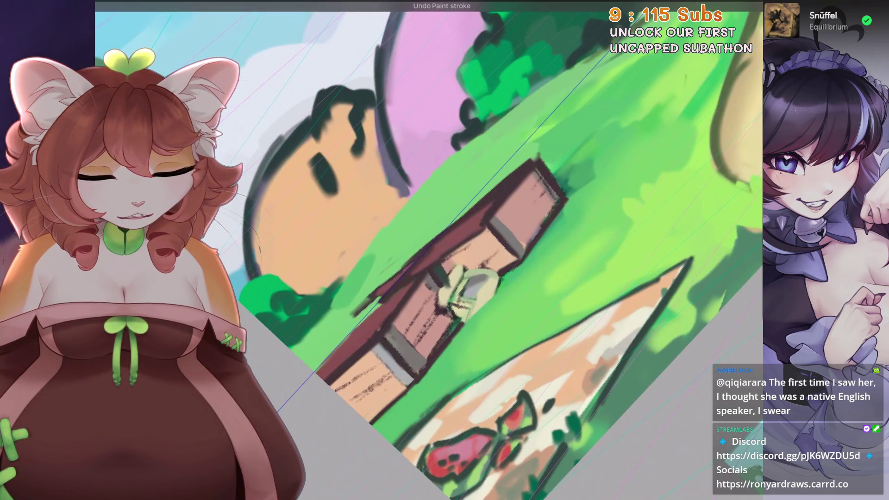
# Step: Rotate onto the orange blob's face, then level the full scene beside the references
pyautogui.moveTo(412, 260); pyautogui.dragTo(461, 258)
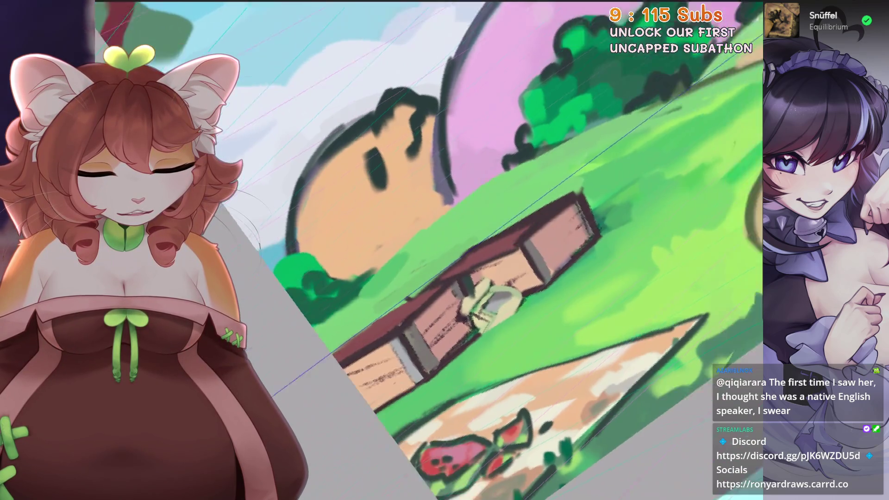
pyautogui.moveTo(417, 300)
pyautogui.mouseDown()
pyautogui.moveTo(384, 283)
pyautogui.moveTo(371, 227)
pyautogui.moveTo(393, 185)
pyautogui.mouseUp()
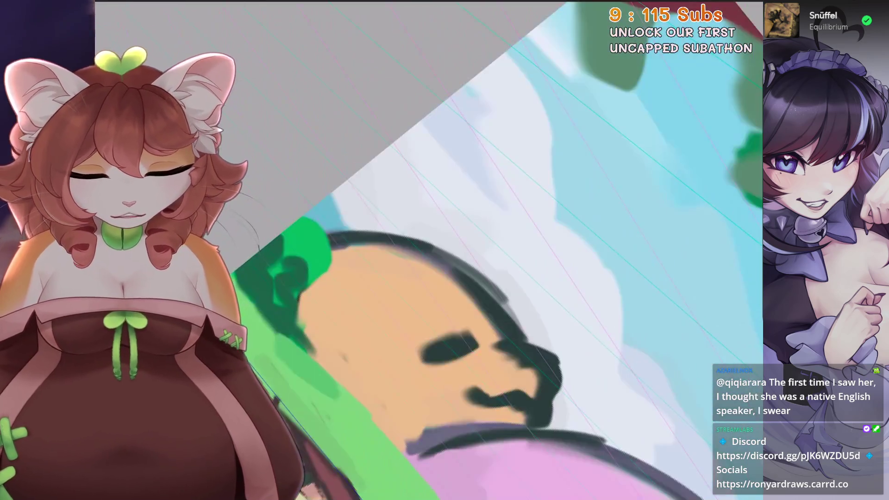
pyautogui.scroll(-5, 485, 240)
pyautogui.scroll(5, 485, 240)
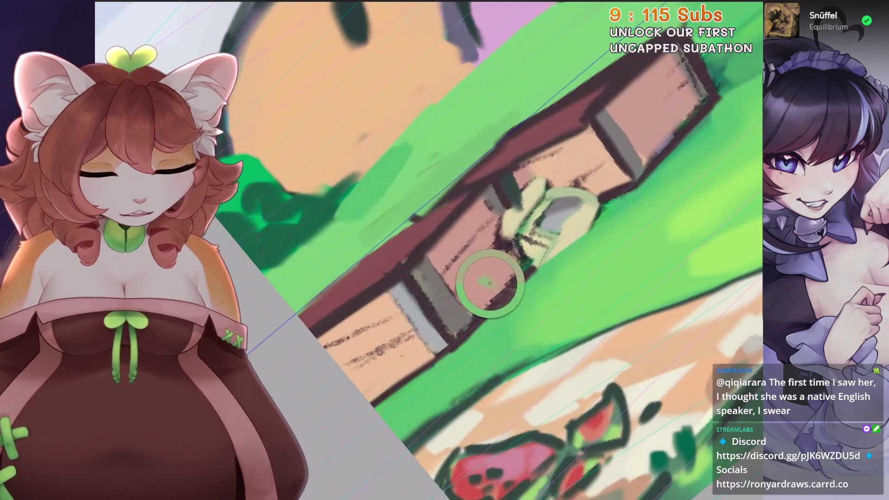
pyautogui.press('-')
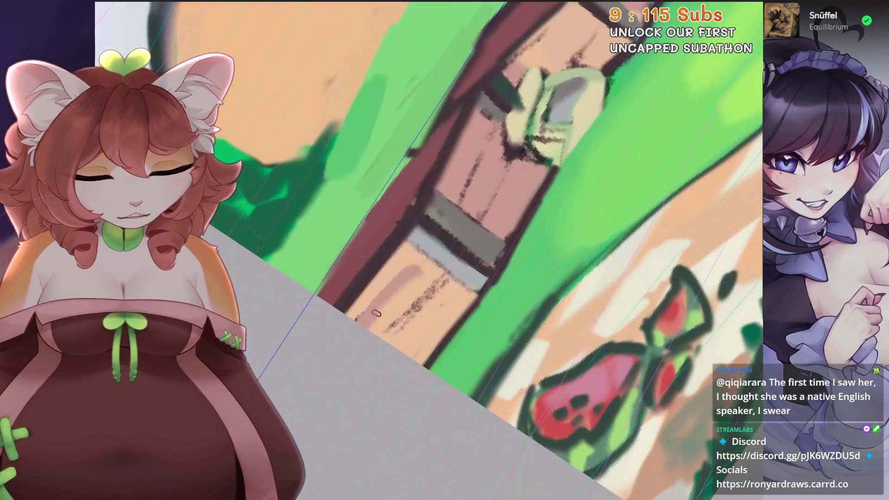
pyautogui.press('-')
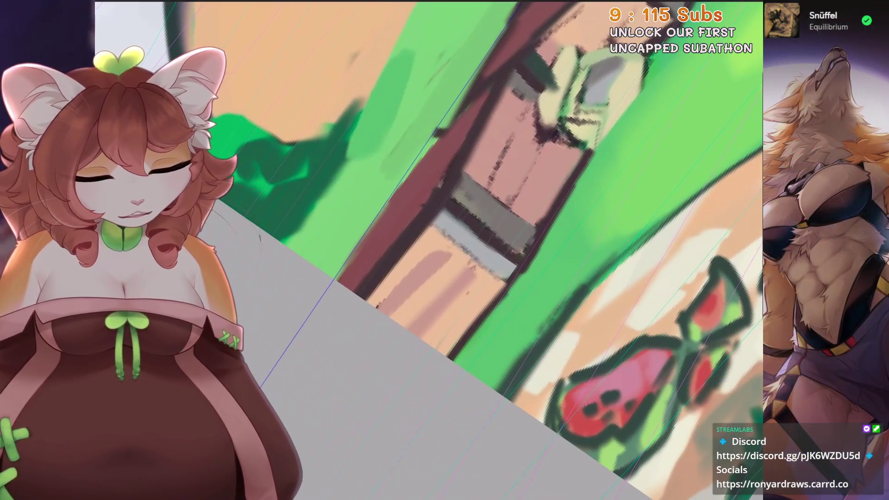
pyautogui.press('-')
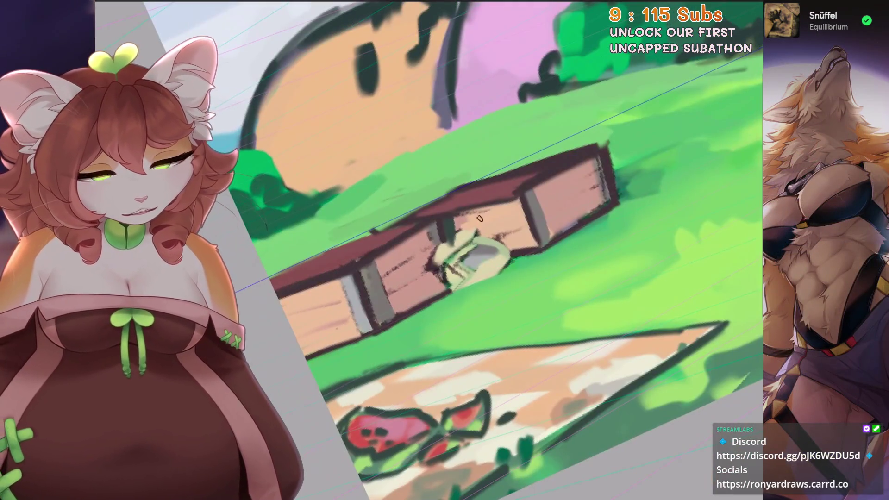
pyautogui.press('-')
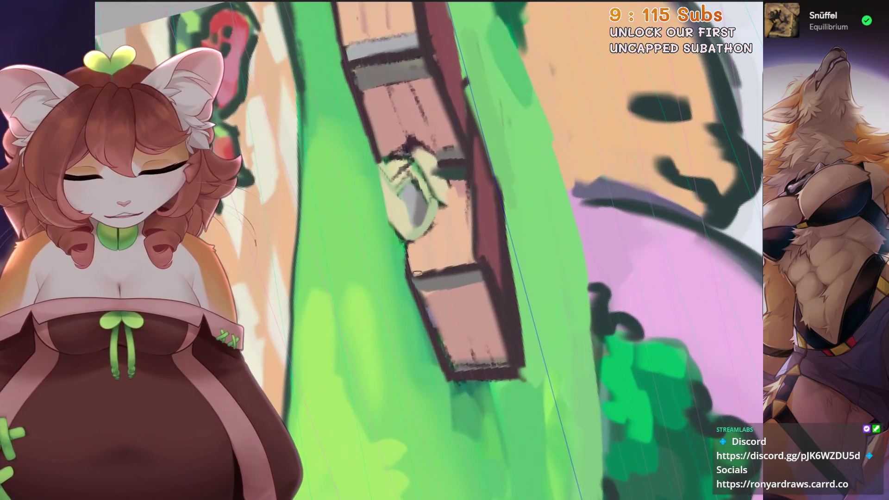
pyautogui.hotkey('ctrl', '0')
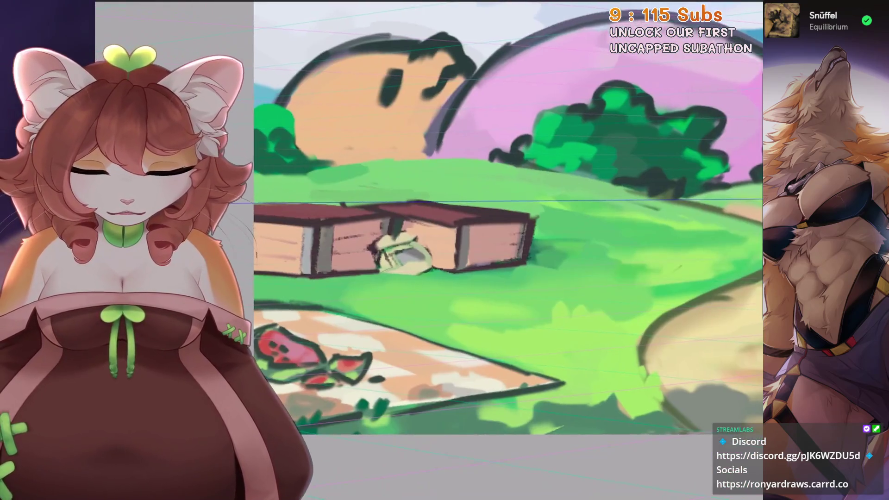
pyautogui.hotkey('alt', 'Tab')
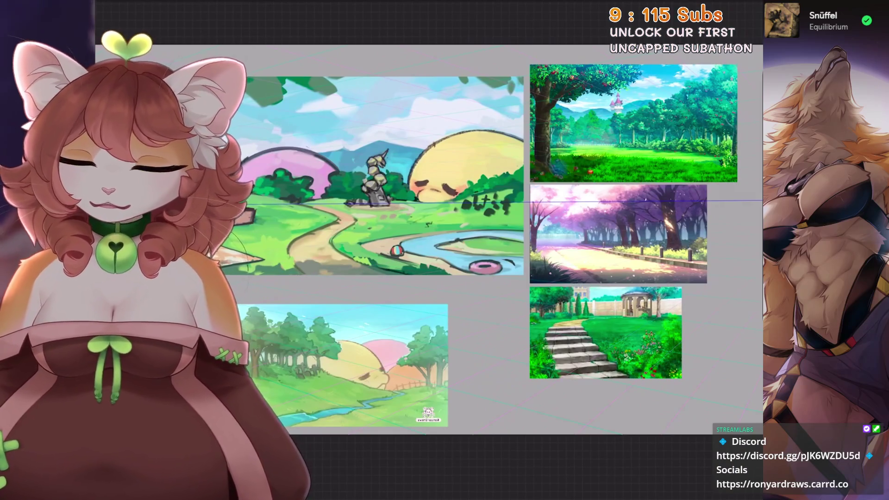
# Step: Cover the orange blob's sleepy face with white, then repaint the area orange
pyautogui.scroll(5, 380, 176)
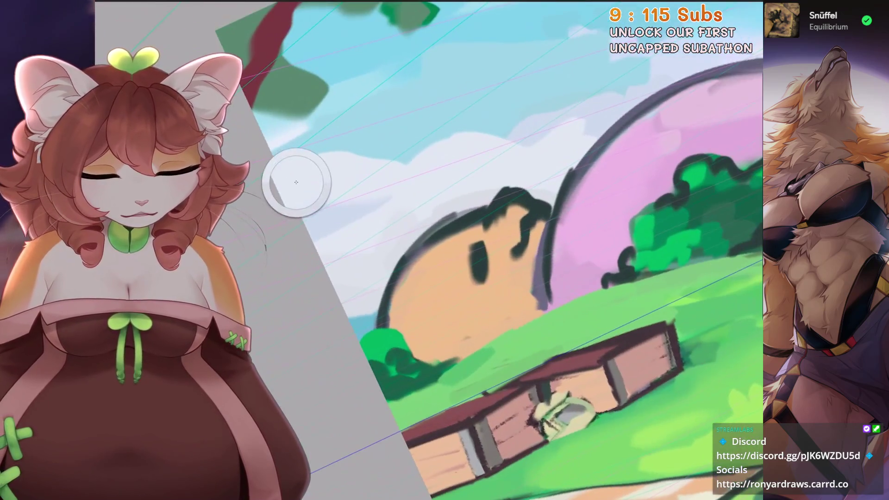
pyautogui.moveTo(398, 264)
pyautogui.mouseDown()
pyautogui.moveTo(433, 224)
pyautogui.moveTo(533, 190)
pyautogui.moveTo(514, 250)
pyautogui.mouseUp()
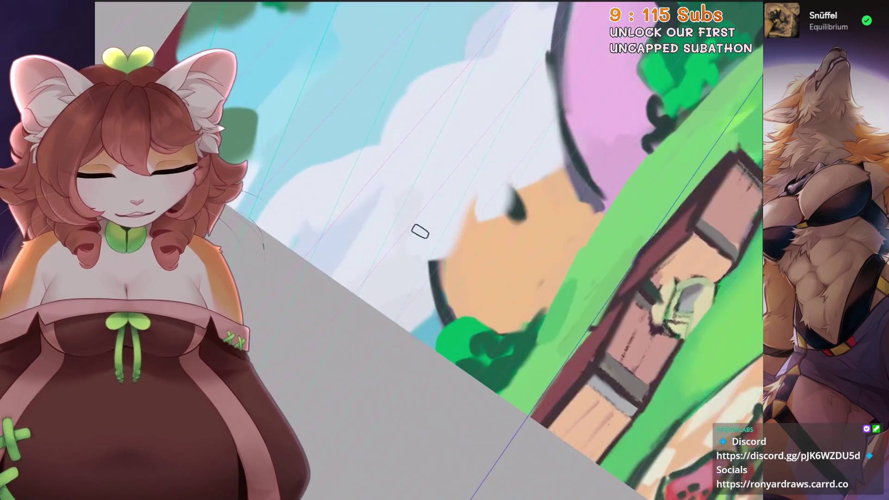
pyautogui.moveTo(419, 230)
pyautogui.mouseDown()
pyautogui.moveTo(478, 214)
pyautogui.moveTo(440, 295)
pyautogui.mouseUp()
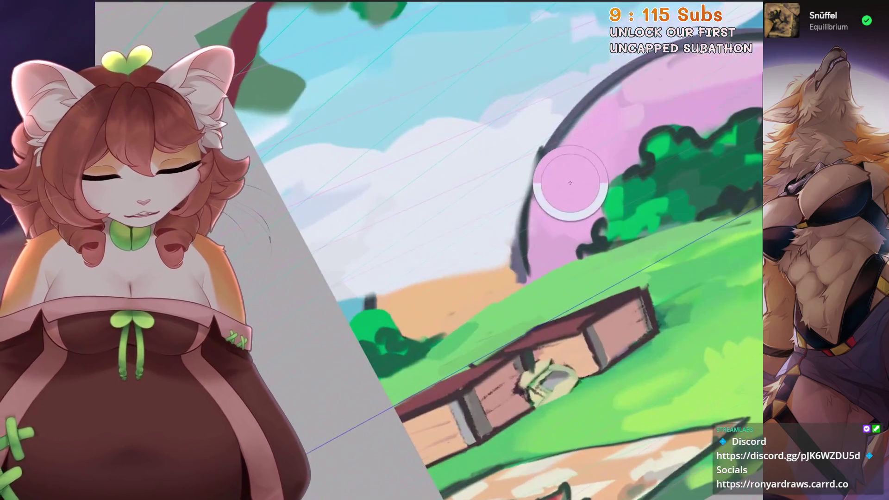
pyautogui.moveTo(566, 178); pyautogui.dragTo(537, 218)
pyautogui.moveTo(514, 176)
pyautogui.mouseDown()
pyautogui.moveTo(395, 300)
pyautogui.moveTo(470, 254)
pyautogui.moveTo(510, 177)
pyautogui.mouseUp()
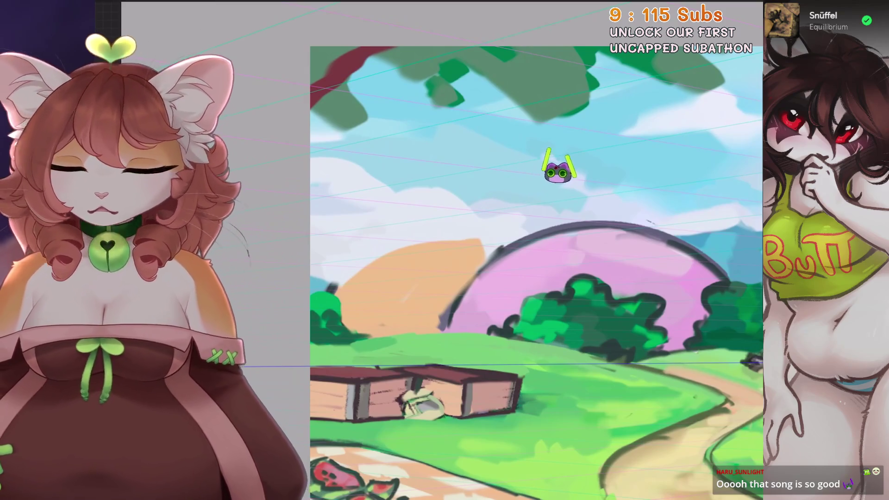
# Step: Shrink the brush to 3% and draw the first vertical greenhouse post
pyautogui.scroll(2, 425, 325)
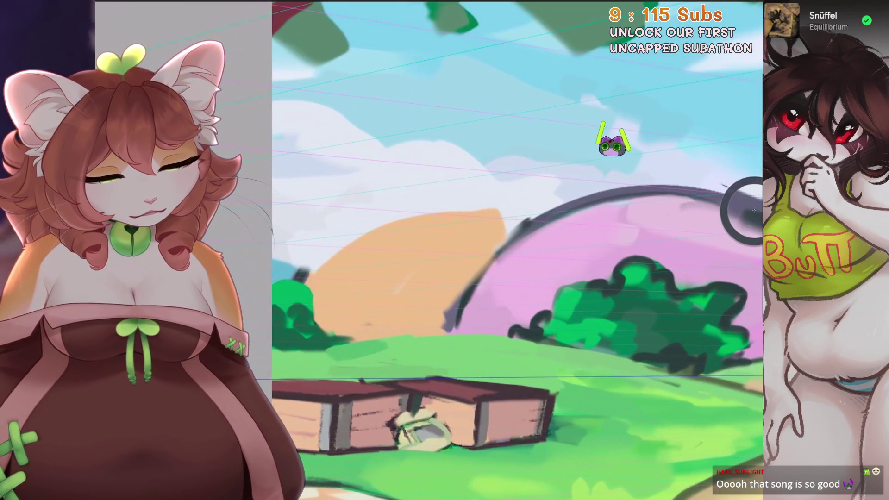
pyautogui.press('[')
pyautogui.scroll(-1, 517, 250)
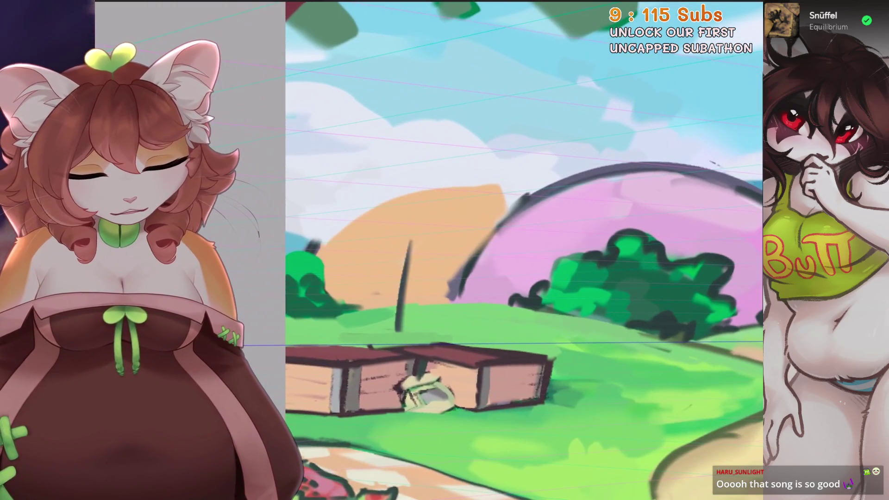
pyautogui.moveTo(413, 258); pyautogui.dragTo(409, 337)
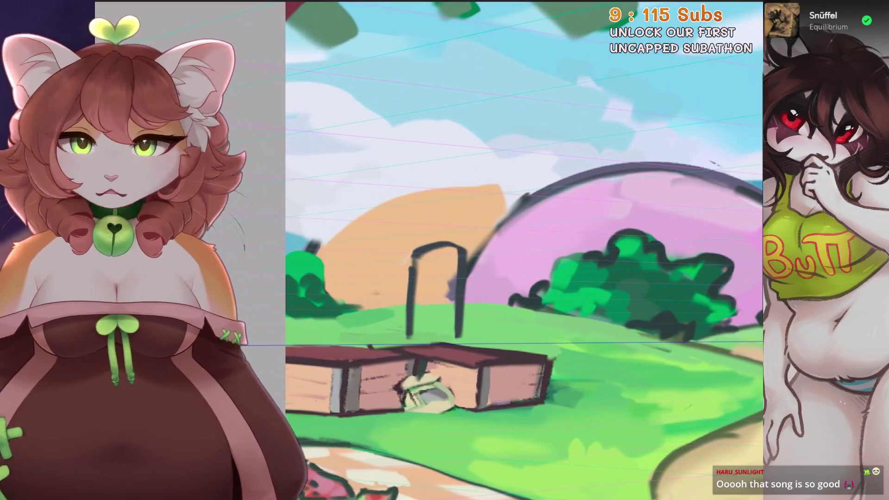
pyautogui.press('-')
pyautogui.press('-')
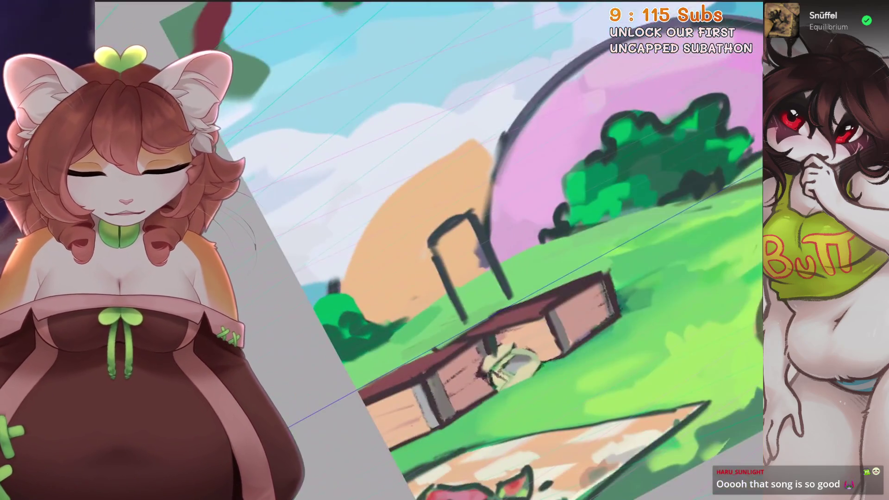
pyautogui.hotkey('ctrl', 'z')
pyautogui.hotkey('ctrl', 'z')
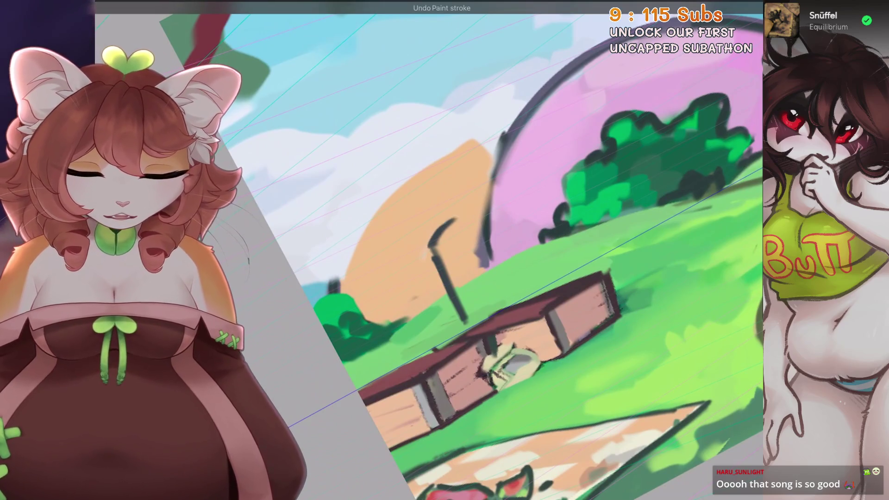
pyautogui.hotkey('ctrl', 'z')
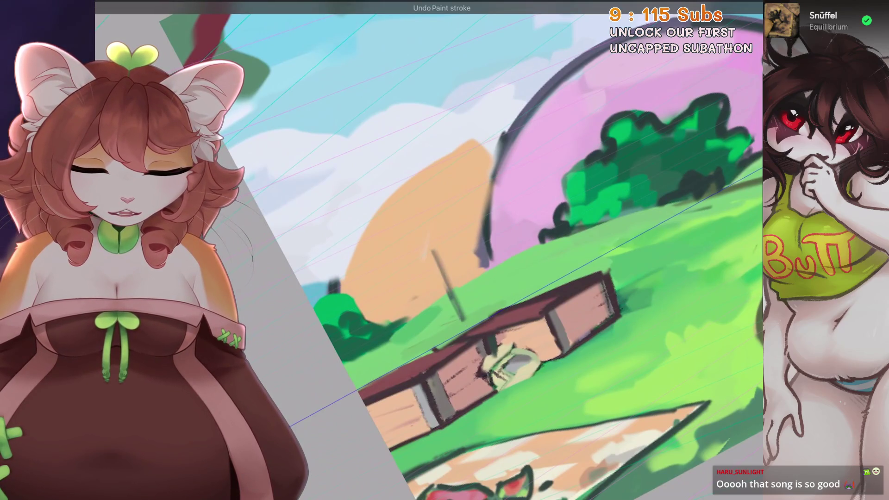
# Step: Draw the greenhouse roof lines, right wall and a second post, redoing messy strokes
pyautogui.moveTo(345, 276); pyautogui.dragTo(448, 206)
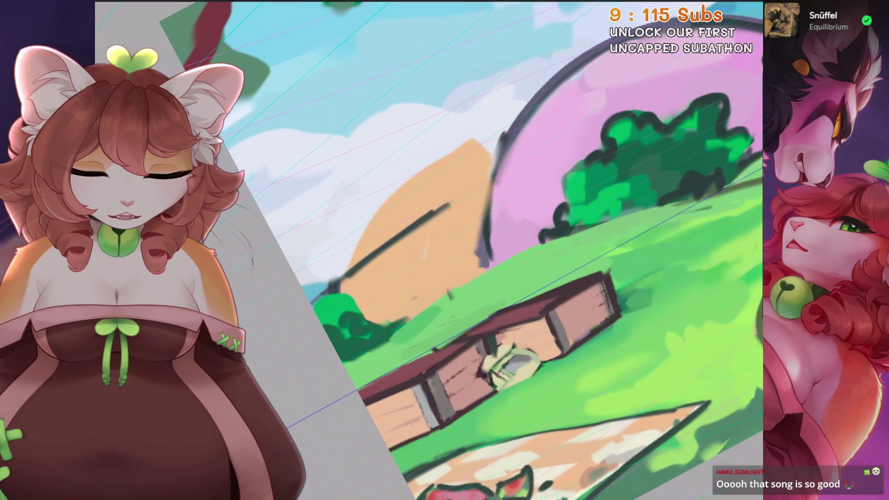
pyautogui.hotkey('ctrl', 'z')
pyautogui.moveTo(391, 352); pyautogui.dragTo(360, 276)
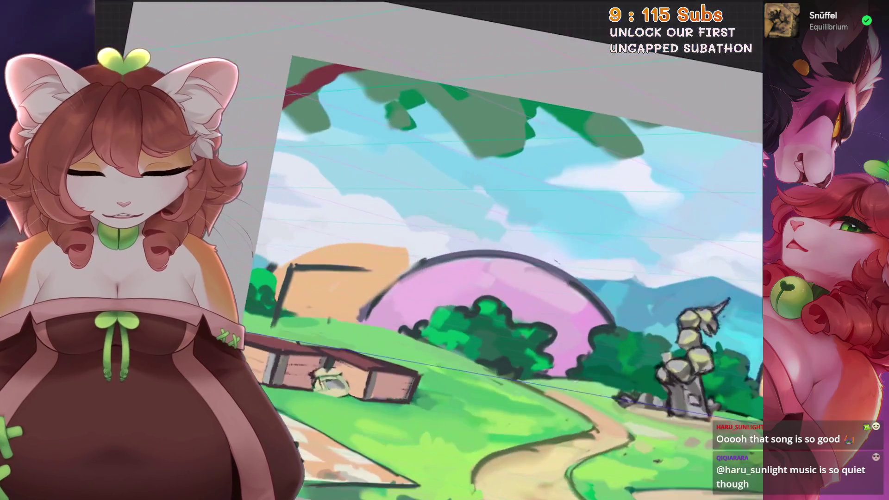
pyautogui.hotkey('ctrl', 'z')
pyautogui.moveTo(360, 273)
pyautogui.mouseDown()
pyautogui.moveTo(411, 241)
pyautogui.moveTo(438, 279)
pyautogui.mouseUp()
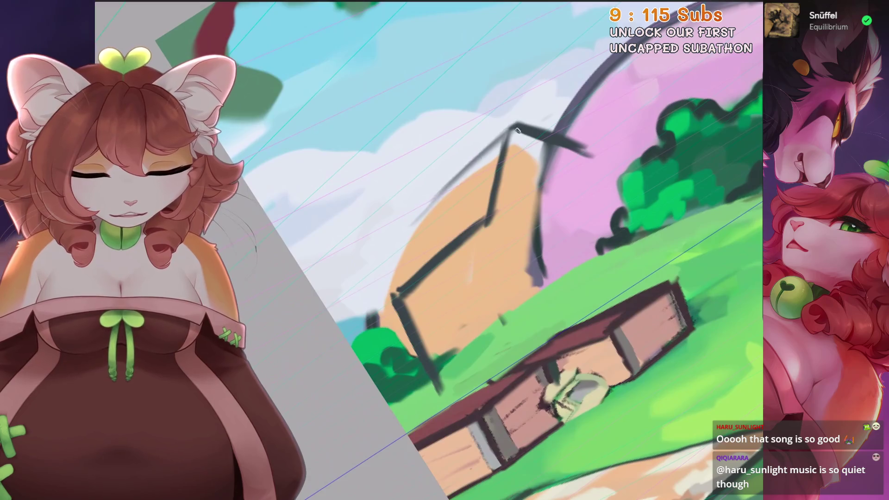
pyautogui.hotkey('ctrl', 'z')
pyautogui.moveTo(413, 212); pyautogui.dragTo(517, 123)
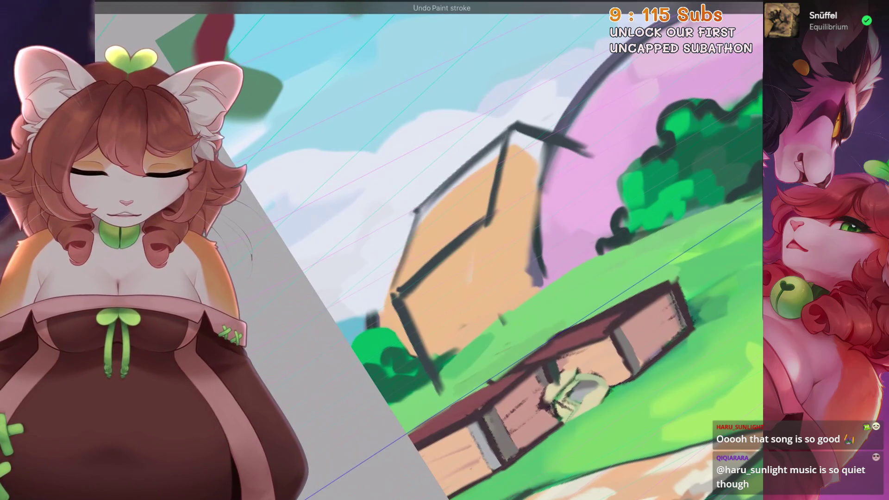
pyautogui.moveTo(463, 174); pyautogui.dragTo(558, 232)
pyautogui.moveTo(477, 227); pyautogui.dragTo(569, 171)
pyautogui.moveTo(470, 251); pyautogui.dragTo(471, 287)
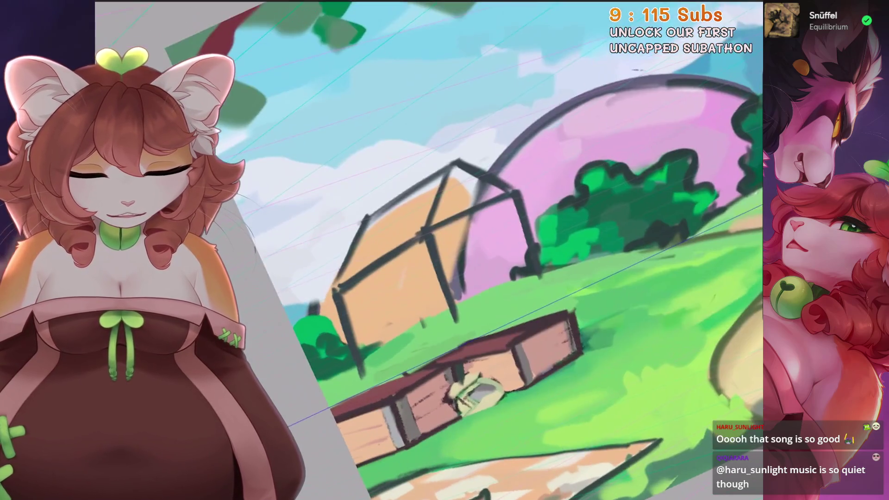
pyautogui.hotkey('ctrl', 'z')
pyautogui.moveTo(431, 234); pyautogui.dragTo(450, 318)
# Step: Add short frame strokes and an inner vertical post, undoing the misplaced ones
pyautogui.moveTo(530, 213); pyautogui.dragTo(533, 241)
pyautogui.moveTo(417, 231); pyautogui.dragTo(463, 185)
pyautogui.moveTo(556, 204); pyautogui.dragTo(474, 266)
pyautogui.hotkey('ctrl', 'z')
pyautogui.moveTo(519, 227); pyautogui.dragTo(477, 264)
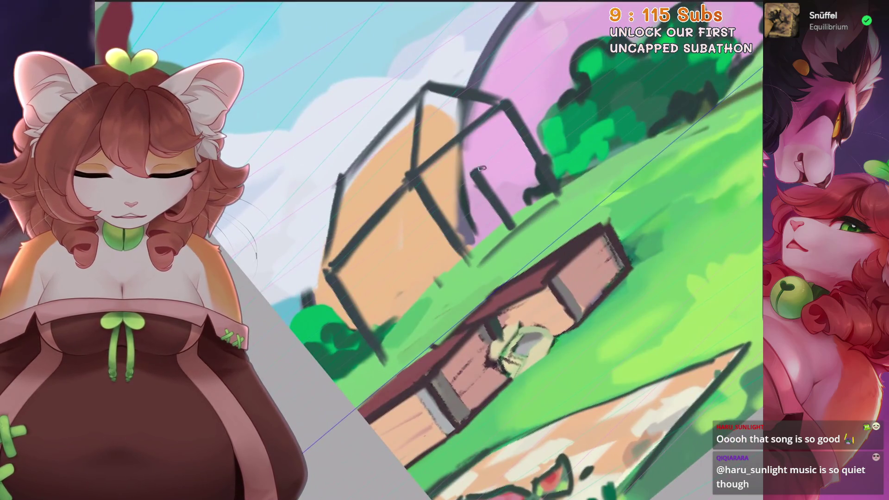
pyautogui.moveTo(481, 164); pyautogui.dragTo(509, 218)
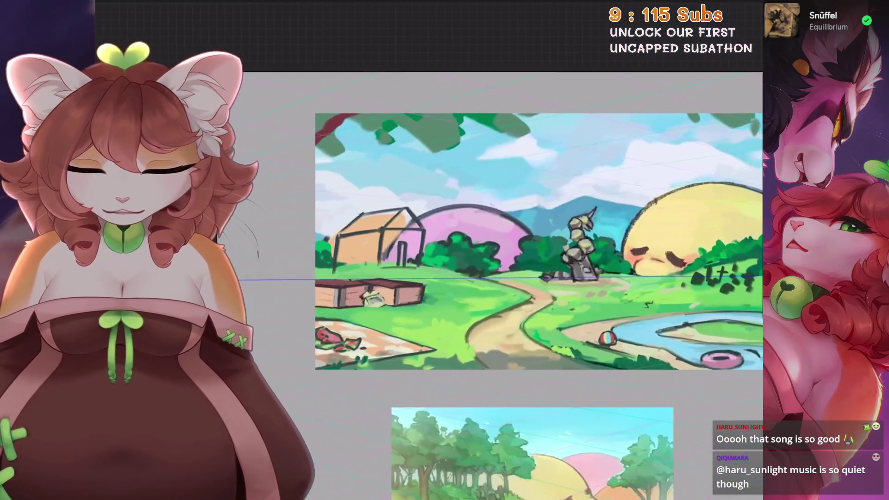
pyautogui.hotkey('ctrl', 'z')
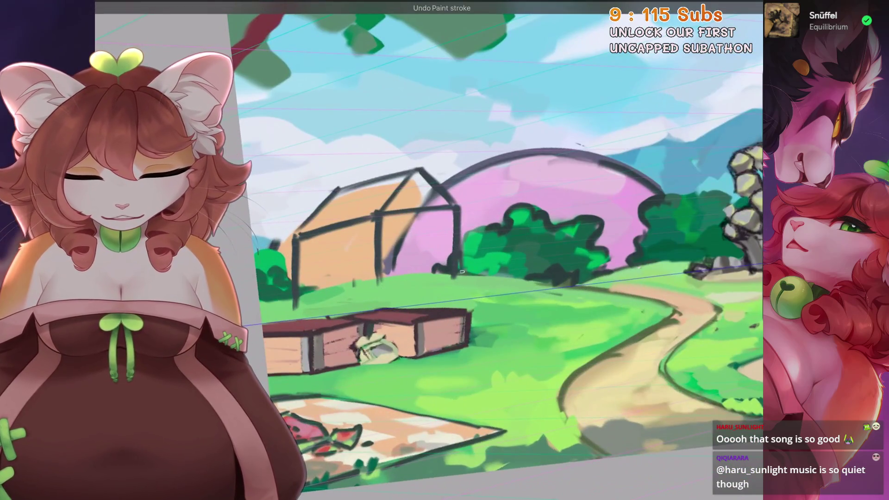
pyautogui.moveTo(384, 223); pyautogui.dragTo(385, 289)
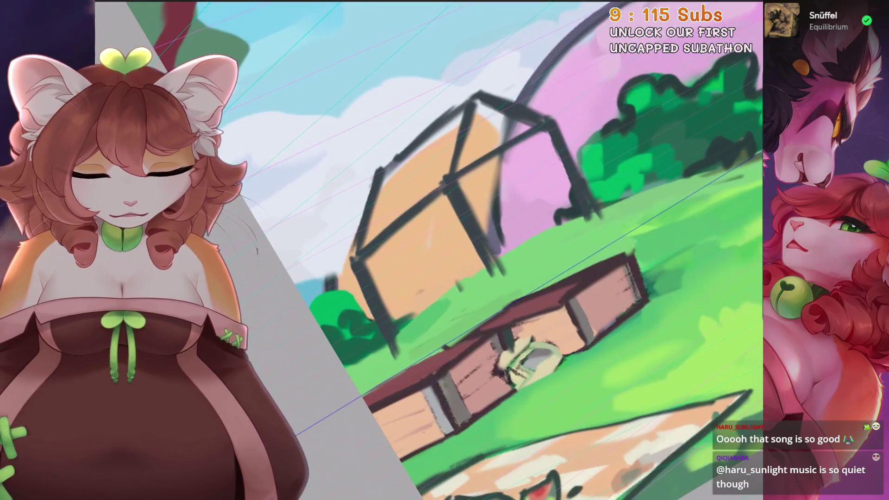
pyautogui.hotkey('ctrl', 'z')
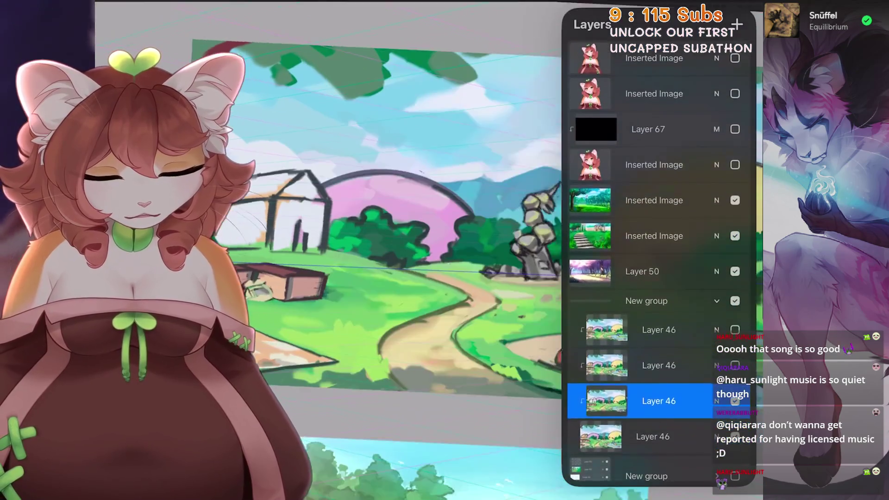
# Step: Toggle the Inserted Image layer on and off to preview the character over the greenhouse scene
pyautogui.click(735, 164)
pyautogui.click(735, 164)
pyautogui.click(735, 165)
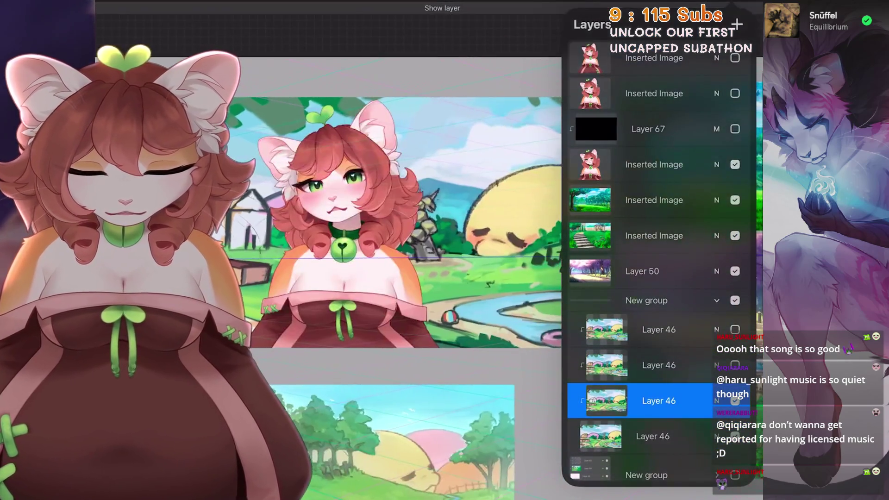
pyautogui.scroll(5, 416, 250)
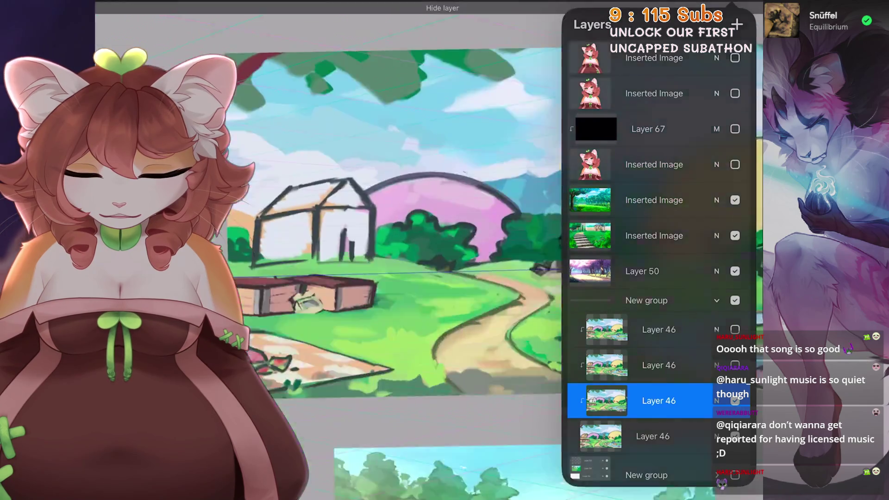
pyautogui.scroll(-3, 519, 250)
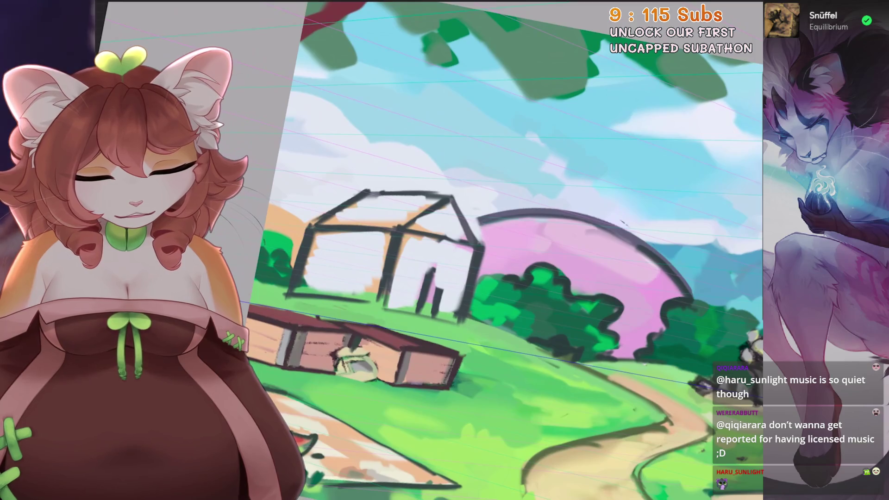
# Step: Paint green bushes inside the greenhouse frame and a pink base strip beneath them
pyautogui.scroll(3, 519, 250)
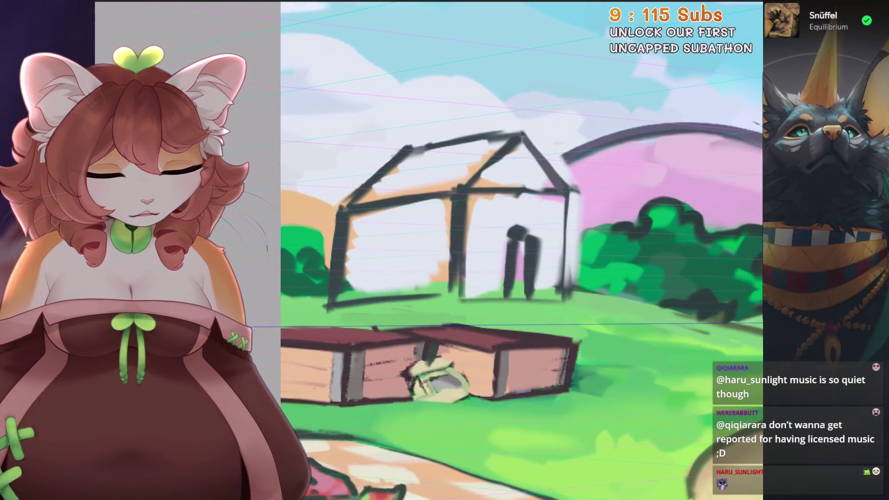
pyautogui.scroll(1, 519, 250)
pyautogui.moveTo(382, 261)
pyautogui.mouseDown()
pyautogui.moveTo(398, 269)
pyautogui.moveTo(409, 249)
pyautogui.mouseUp()
pyautogui.scroll(1, 519, 250)
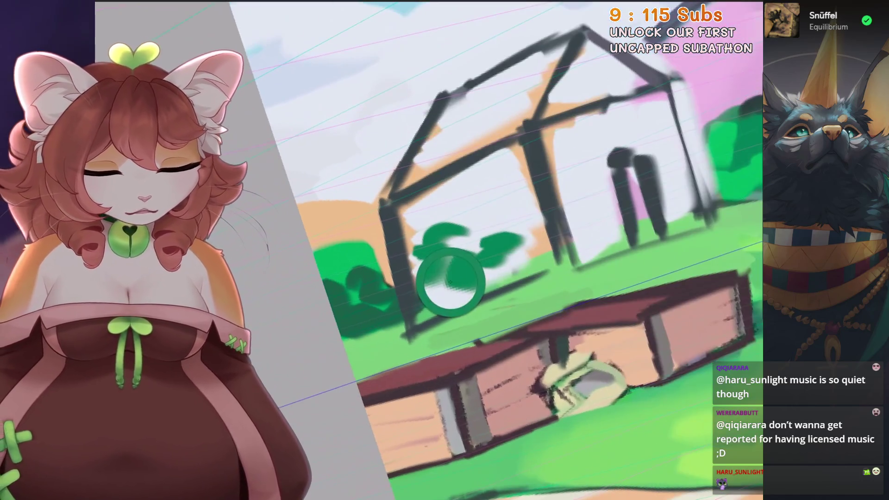
pyautogui.moveTo(414, 306)
pyautogui.mouseDown()
pyautogui.moveTo(538, 253)
pyautogui.moveTo(453, 288)
pyautogui.mouseUp()
# Step: Fill the greenhouse roof and panes with light-blue glass
pyautogui.scroll(-1, 518, 250)
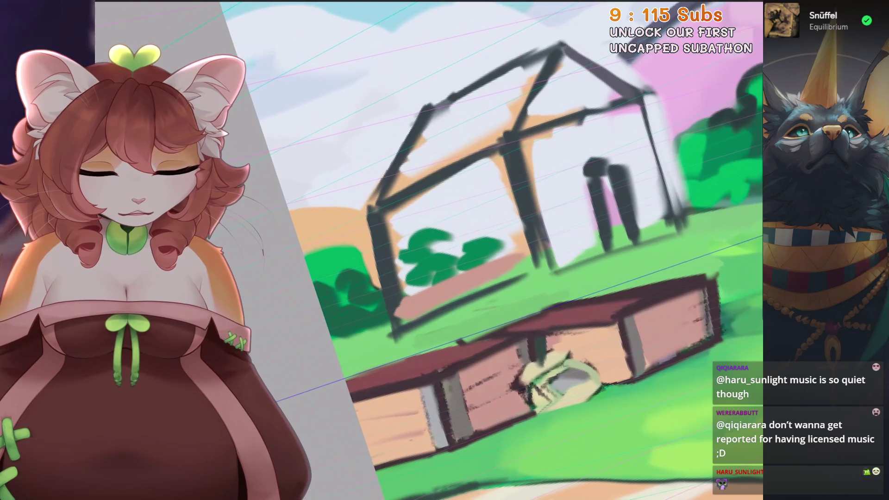
pyautogui.scroll(-1, 519, 250)
pyautogui.scroll(-1, 616, 232)
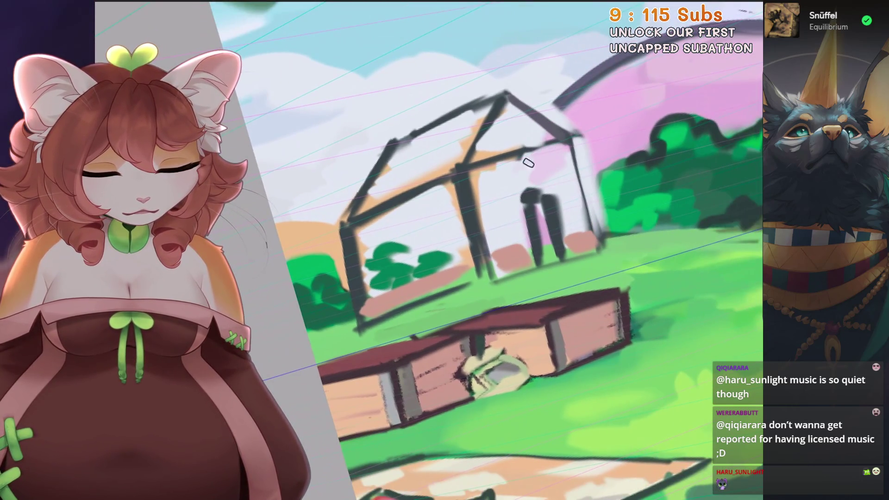
pyautogui.scroll(1, 556, 178)
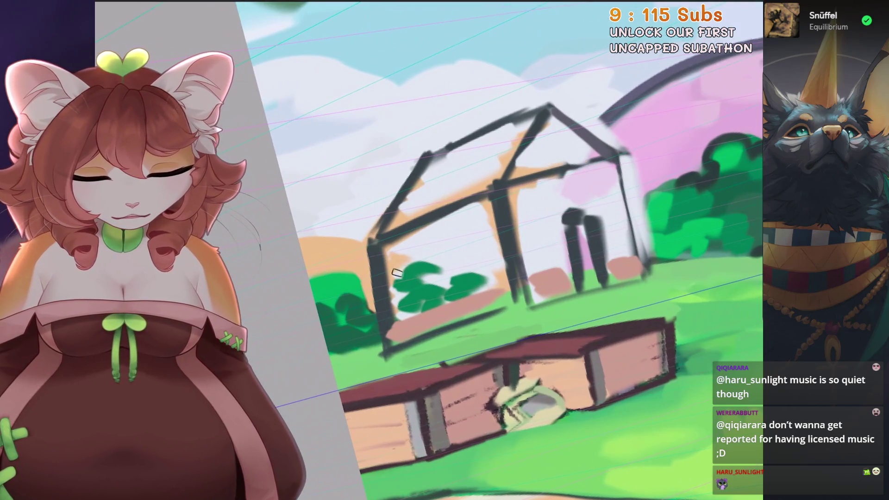
pyautogui.scroll(1, 398, 268)
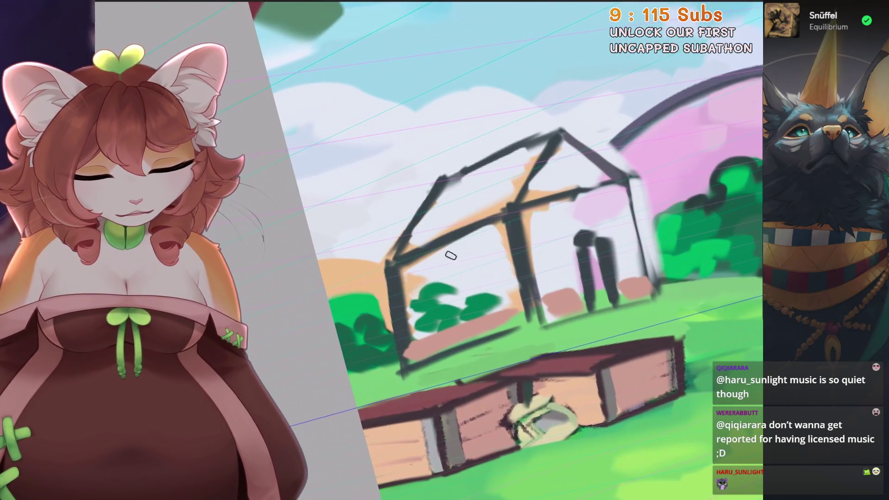
pyautogui.scroll(-1, 450, 256)
pyautogui.moveTo(496, 213); pyautogui.dragTo(478, 238)
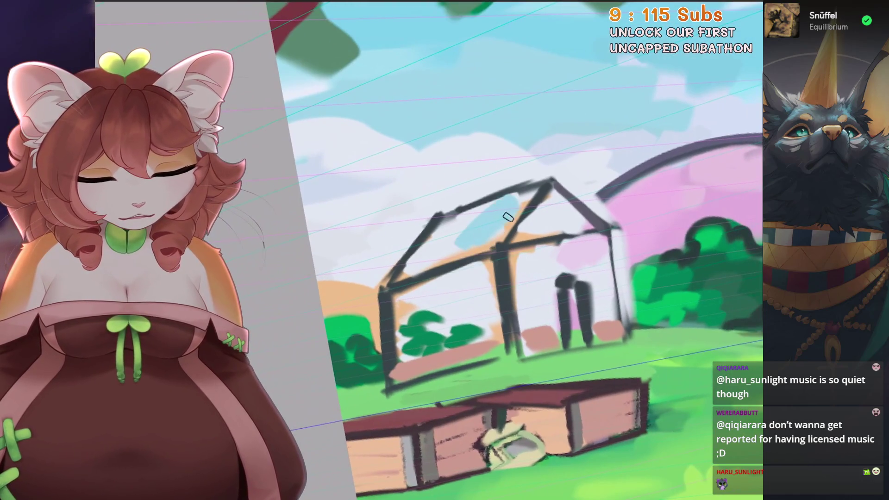
pyautogui.moveTo(454, 277); pyautogui.dragTo(473, 306)
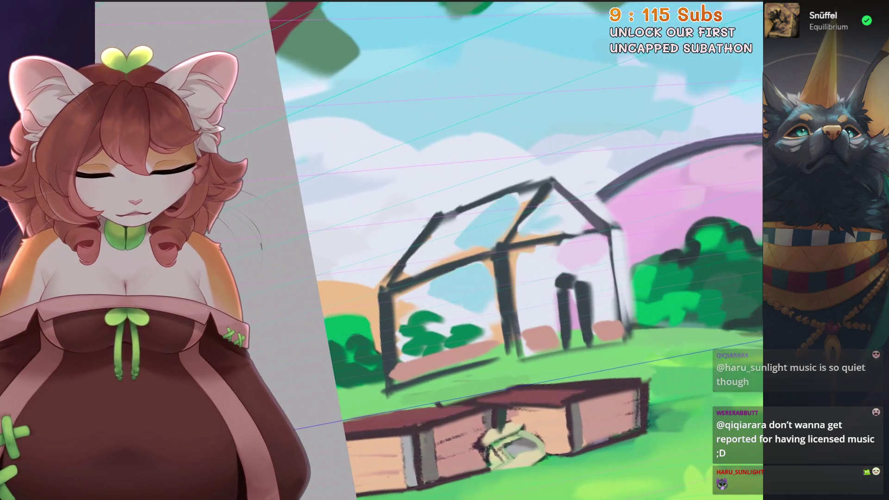
pyautogui.moveTo(514, 259); pyautogui.dragTo(528, 301)
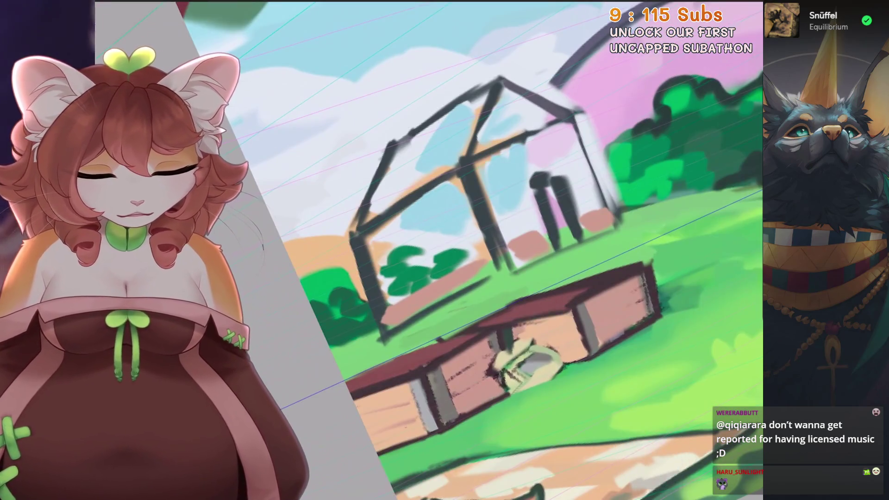
pyautogui.moveTo(532, 302)
pyautogui.mouseDown()
pyautogui.moveTo(439, 317)
pyautogui.moveTo(639, 89)
pyautogui.mouseUp()
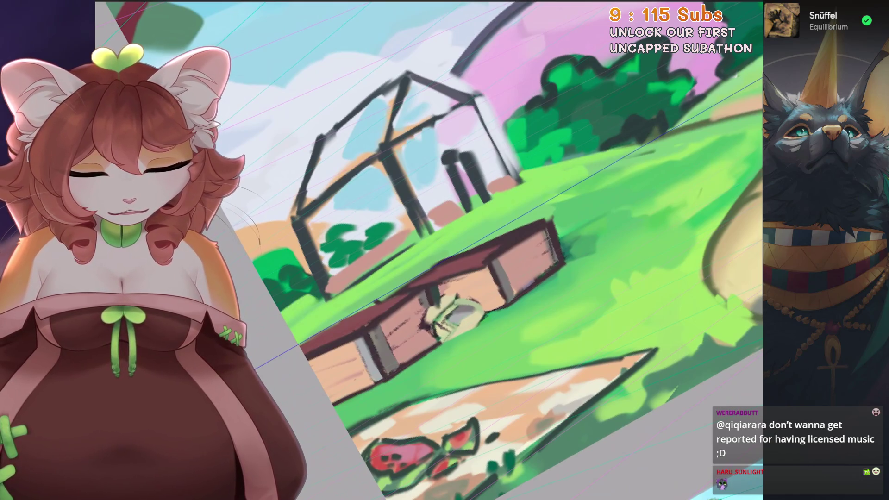
pyautogui.moveTo(639, 90)
pyautogui.mouseDown()
pyautogui.moveTo(444, 250)
pyautogui.moveTo(509, 324)
pyautogui.mouseUp()
pyautogui.moveTo(333, 325)
pyautogui.mouseDown()
pyautogui.moveTo(522, 291)
pyautogui.moveTo(417, 232)
pyautogui.mouseUp()
# Step: Undo the last four paint strokes and reframe the view on the greenhouse and crates
pyautogui.hotkey('ctrl', 'z')
pyautogui.hotkey('ctrl', 'z')
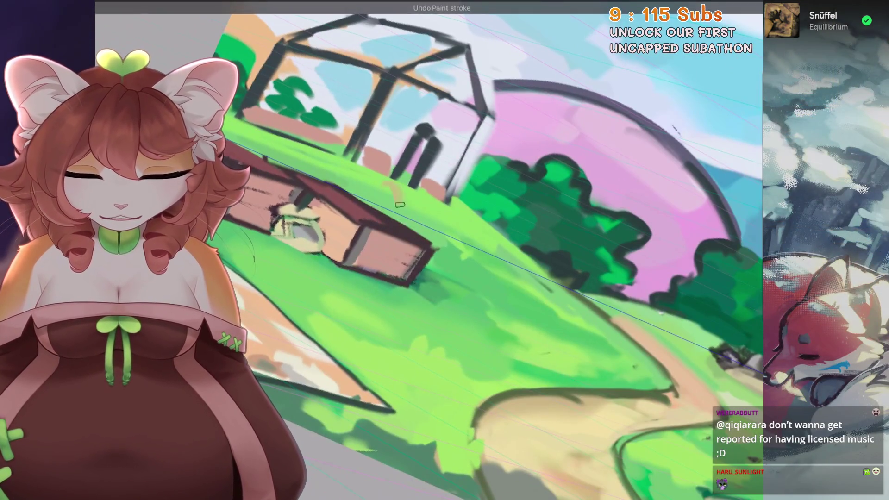
pyautogui.moveTo(414, 205); pyautogui.dragTo(416, 232)
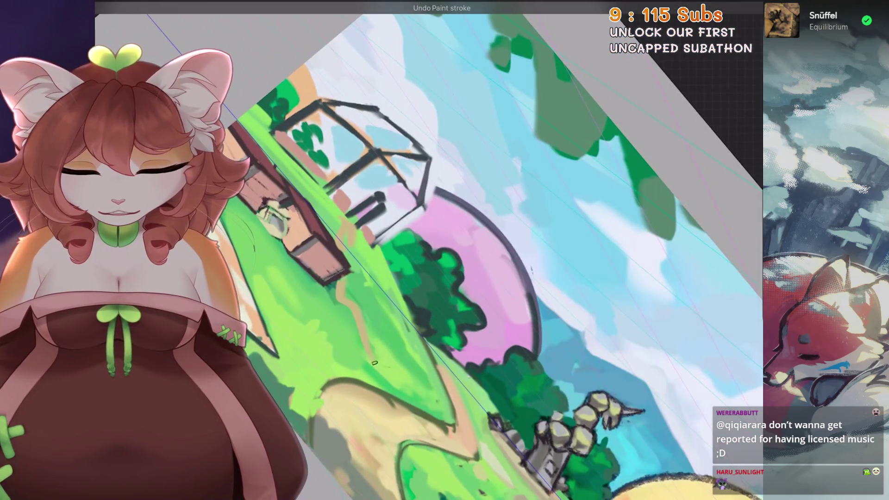
pyautogui.hotkey('ctrl', 'z')
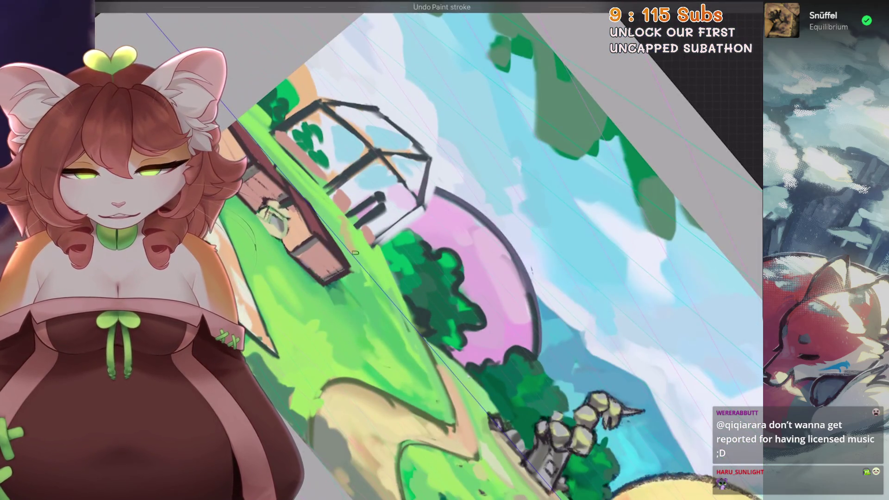
pyautogui.moveTo(417, 231); pyautogui.dragTo(398, 209)
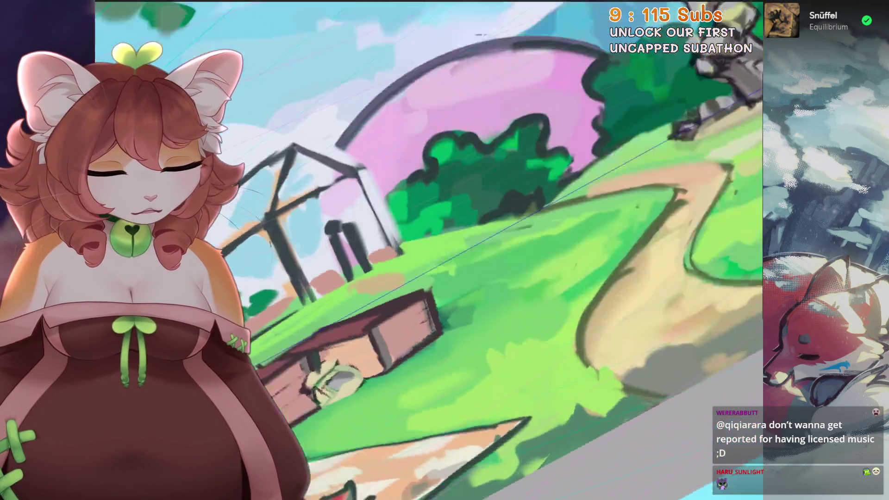
pyautogui.hotkey('ctrl', 'z')
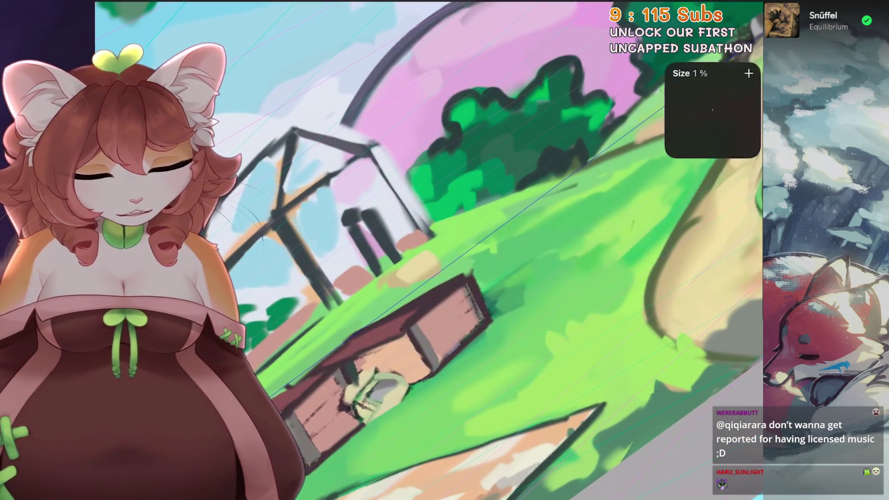
pyautogui.hotkey('ctrl', 'z')
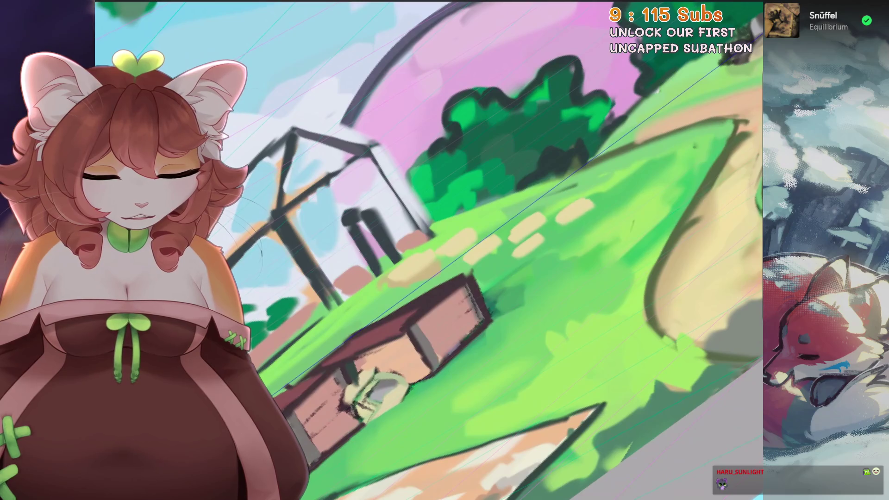
pyautogui.scroll(-2, 567, 247)
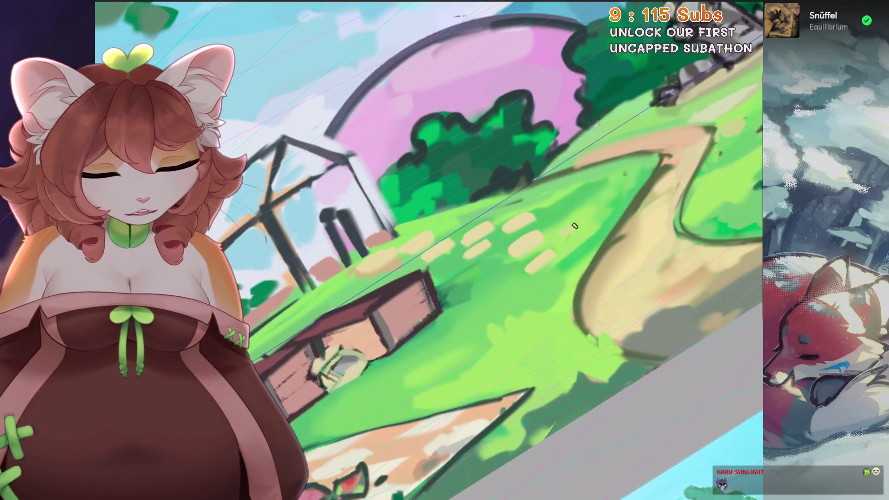
pyautogui.press('Escape')
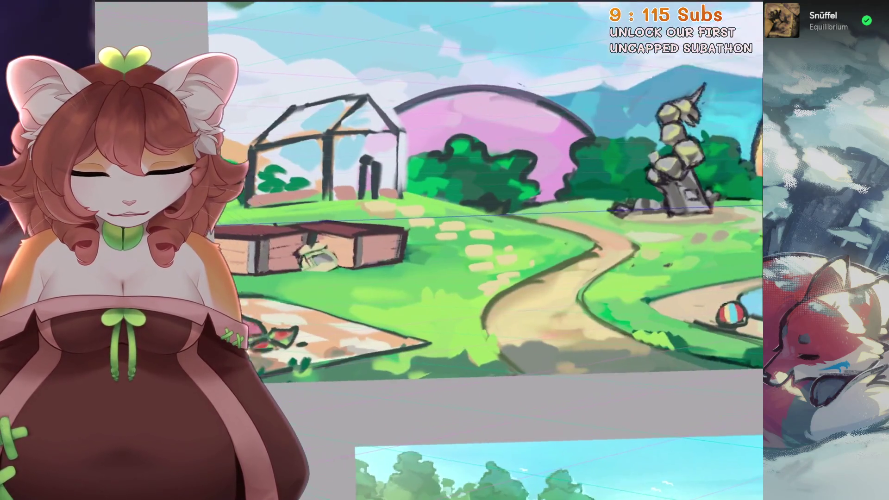
pyautogui.moveTo(466, 293)
pyautogui.mouseDown()
pyautogui.moveTo(471, 326)
pyautogui.moveTo(477, 319)
pyautogui.mouseUp()
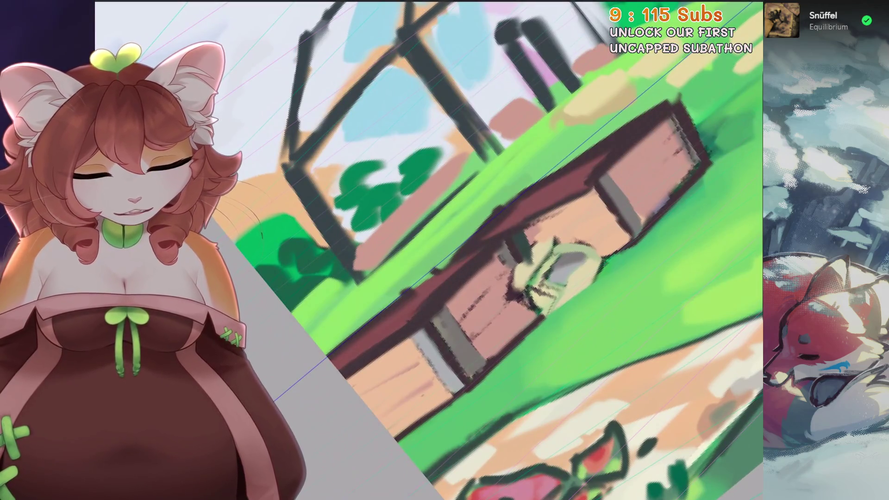
pyautogui.scroll(-2, 463, 250)
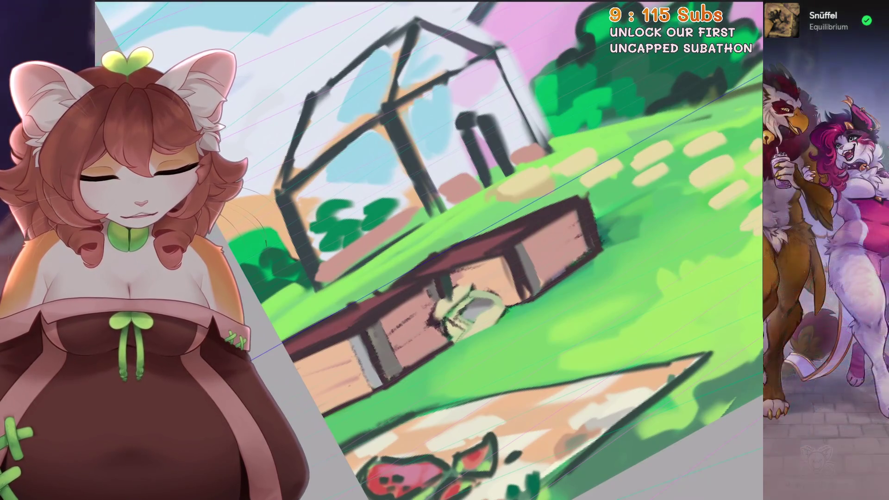
pyautogui.scroll(2, 440, 348)
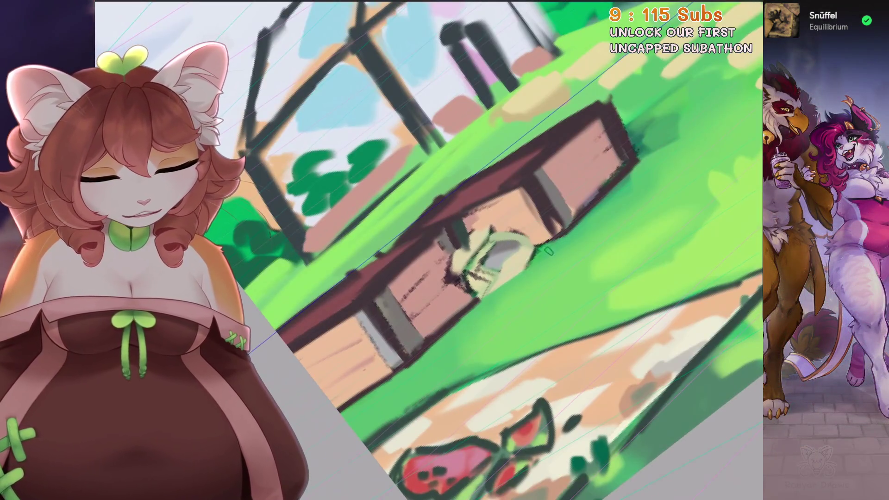
pyautogui.hotkey('ctrl', '0')
pyautogui.scroll(3, 406, 309)
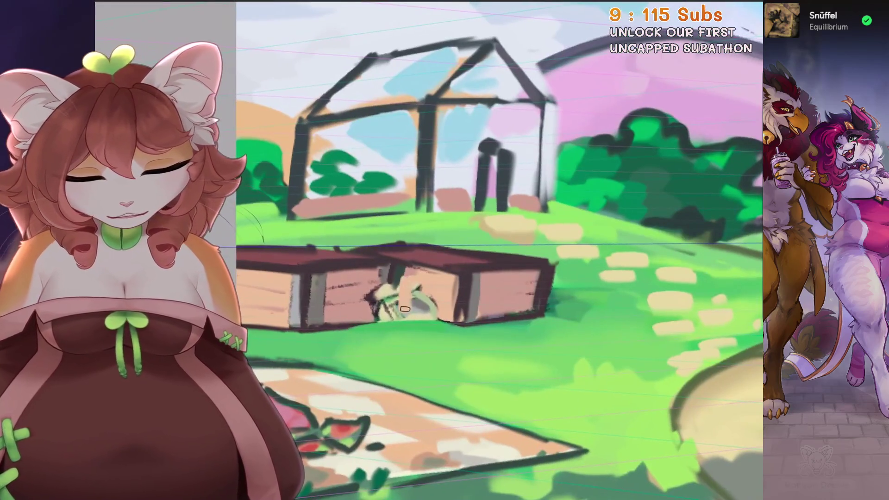
pyautogui.scroll(2, 433, 313)
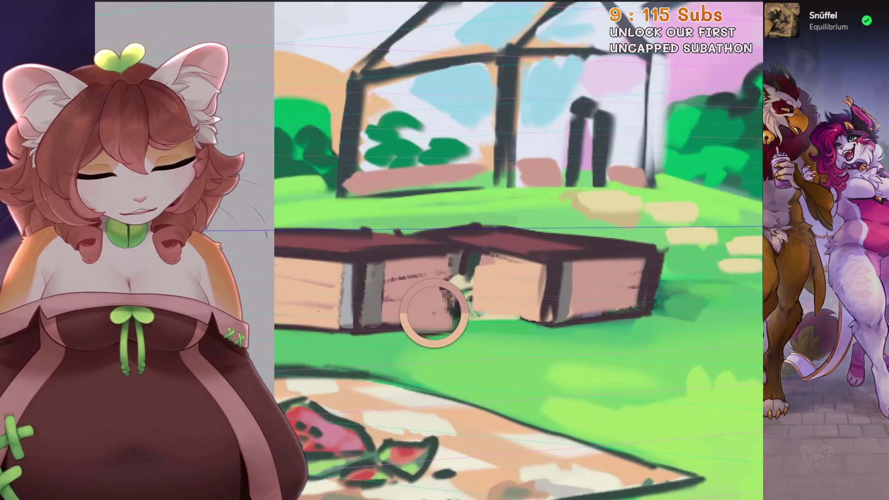
# Step: Paint over the sprout between the crates and eyedrop the grass green
pyautogui.moveTo(472, 287)
pyautogui.mouseDown()
pyautogui.moveTo(447, 278)
pyautogui.moveTo(456, 301)
pyautogui.mouseUp()
pyautogui.press('4')
pyautogui.press('4')
pyautogui.click(455, 312)
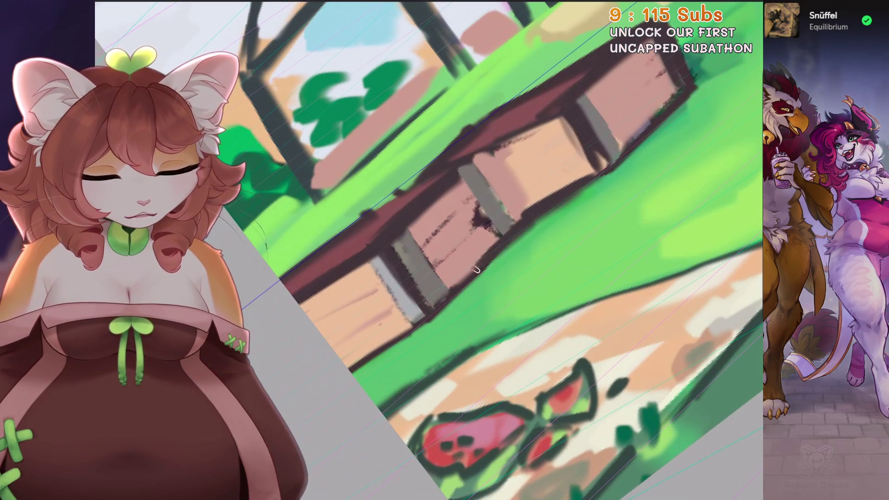
pyautogui.press('5')
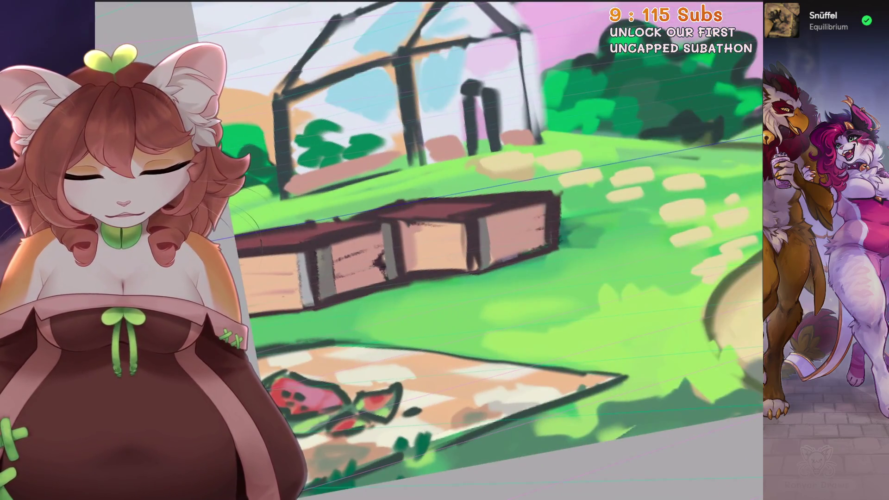
pyautogui.press('5')
pyautogui.hotkey('ctrl', '0')
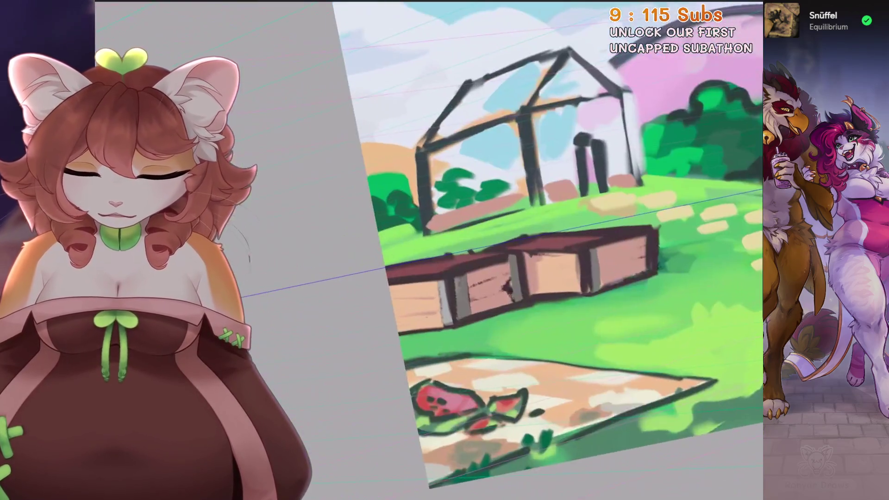
pyautogui.press('5')
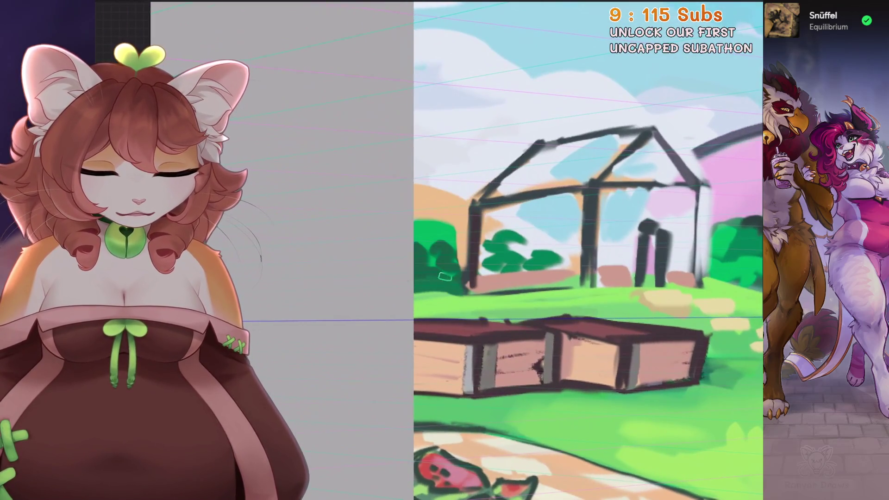
pyautogui.press('4')
pyautogui.press('4')
pyautogui.moveTo(460, 259)
pyautogui.mouseDown()
pyautogui.moveTo(486, 252)
pyautogui.moveTo(437, 284)
pyautogui.moveTo(399, 285)
pyautogui.mouseUp()
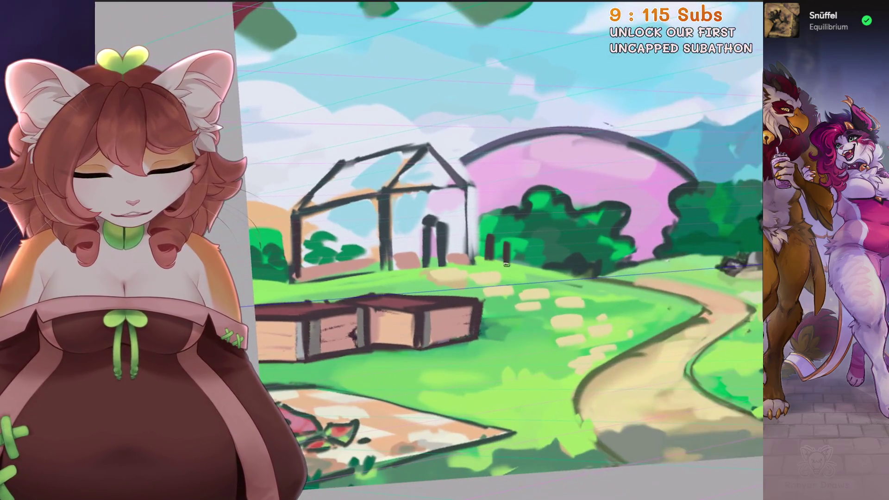
pyautogui.moveTo(506, 252)
pyautogui.mouseDown()
pyautogui.moveTo(500, 318)
pyautogui.moveTo(332, 273)
pyautogui.moveTo(361, 284)
pyautogui.mouseUp()
# Step: Sample the slope green and paint light highlight strokes along the hill
pyautogui.hotkey('ctrl', '0')
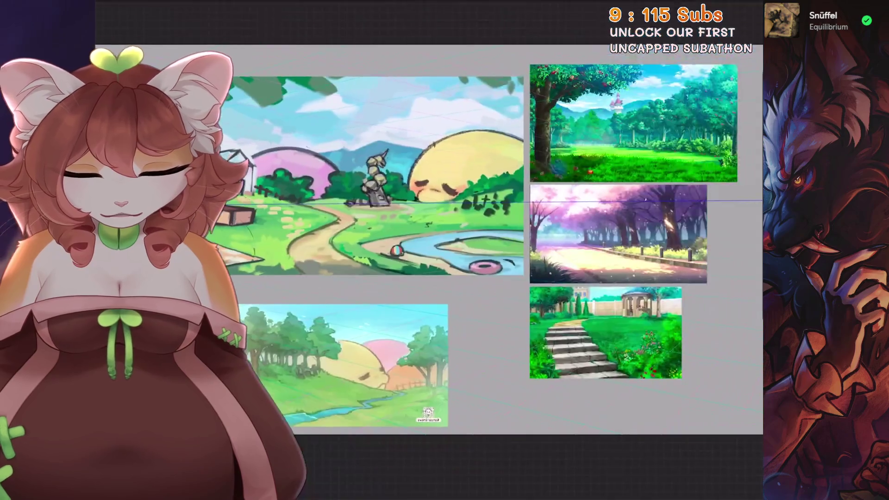
pyautogui.moveTo(429, 278); pyautogui.dragTo(370, 227)
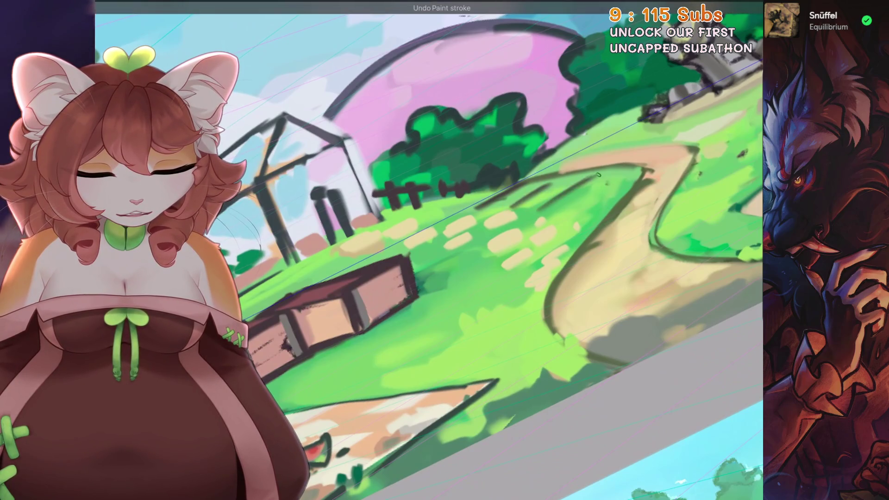
pyautogui.keyDown('ctrl'); pyautogui.click(620, 184); pyautogui.keyUp('ctrl')
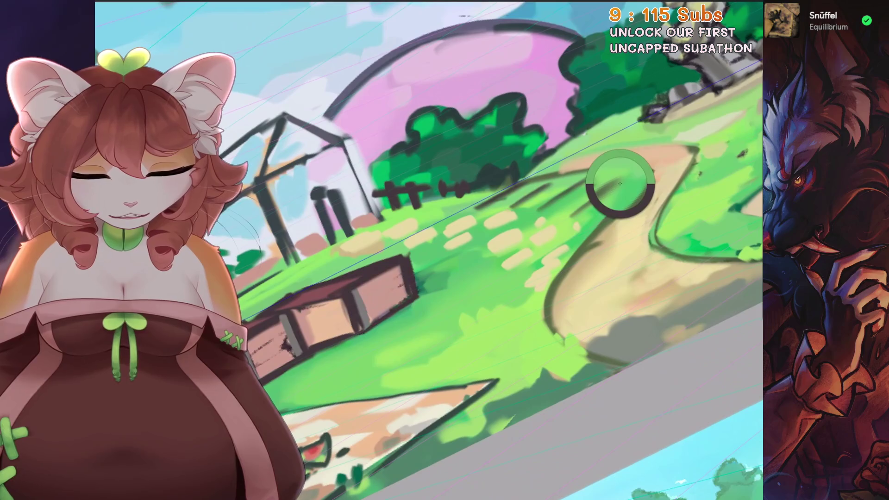
pyautogui.moveTo(545, 192)
pyautogui.mouseDown()
pyautogui.moveTo(528, 201)
pyautogui.moveTo(551, 194)
pyautogui.moveTo(559, 204)
pyautogui.mouseUp()
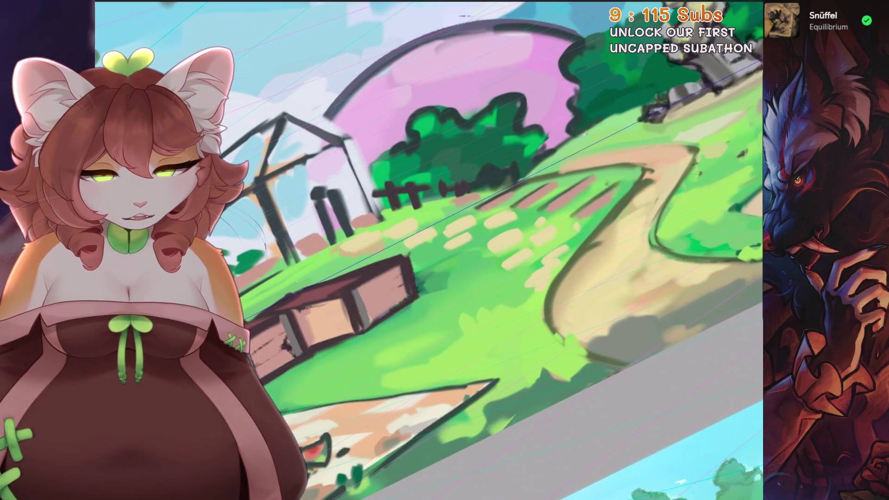
pyautogui.hotkey('ctrl', '0')
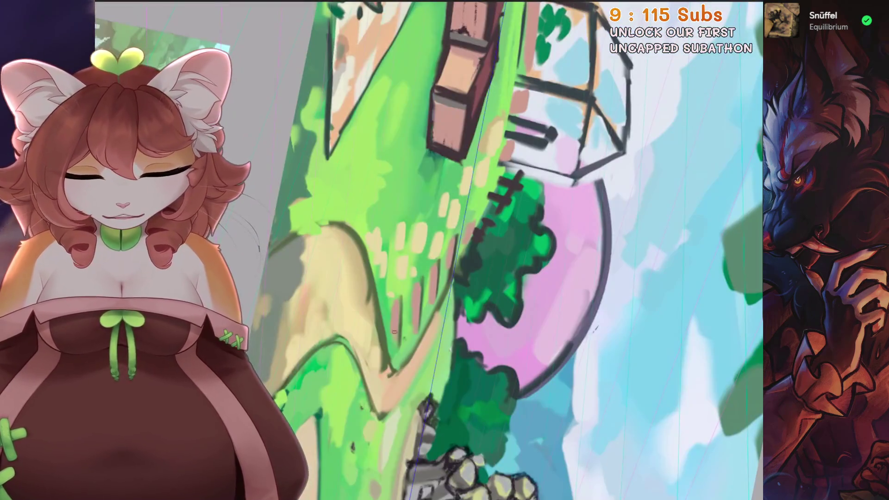
pyautogui.scroll(3, 386, 309)
pyautogui.keyDown('alt'); pyautogui.click(486, 258); pyautogui.keyUp('alt')
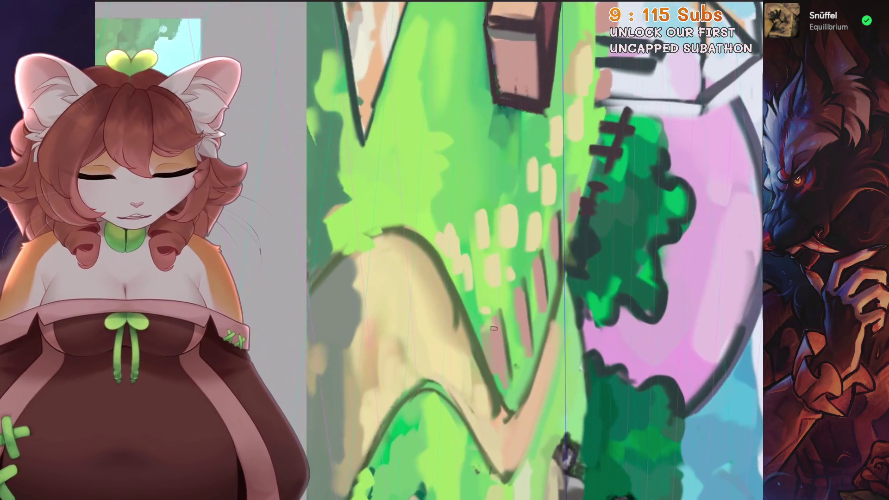
pyautogui.moveTo(486, 324); pyautogui.dragTo(500, 364)
pyautogui.moveTo(512, 296); pyautogui.dragTo(525, 352)
pyautogui.moveTo(532, 261); pyautogui.dragTo(540, 292)
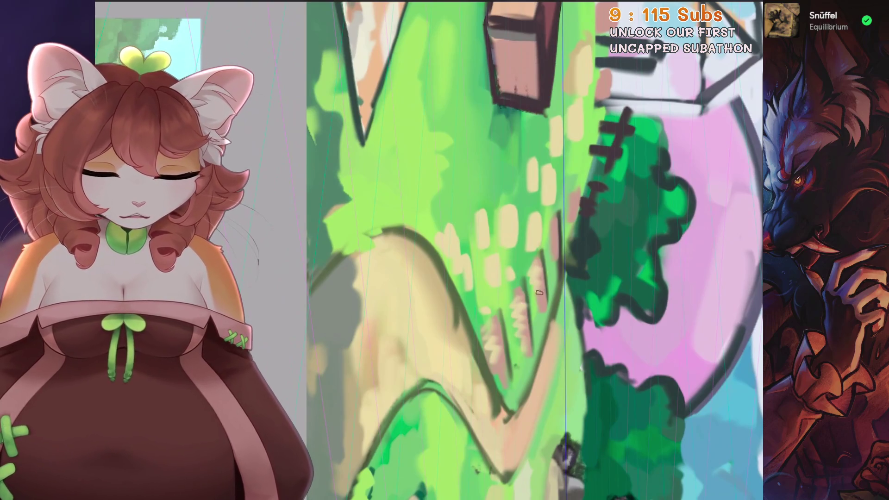
# Step: Add fainter hill highlights, then outline a stone on the grass and undo it
pyautogui.moveTo(552, 241); pyautogui.dragTo(533, 213)
pyautogui.keyDown('alt'); pyautogui.click(565, 215); pyautogui.keyUp('alt')
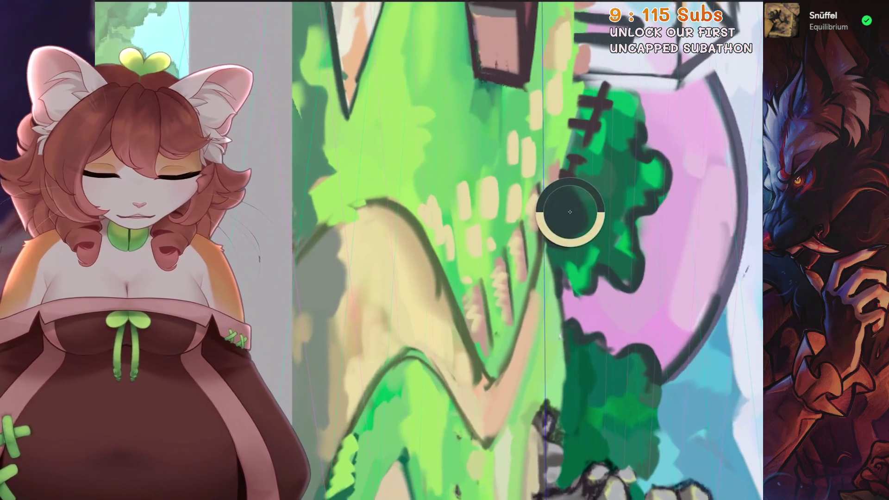
pyautogui.moveTo(518, 319); pyautogui.dragTo(537, 243)
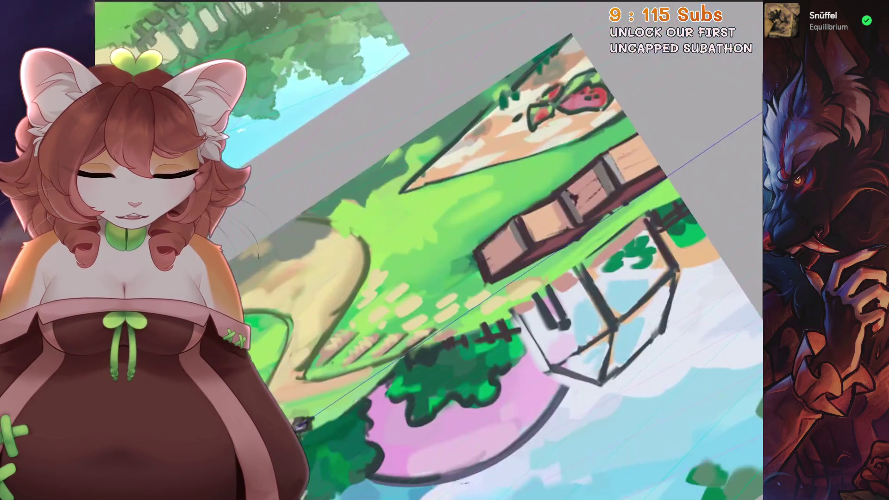
pyautogui.scroll(5, 487, 367)
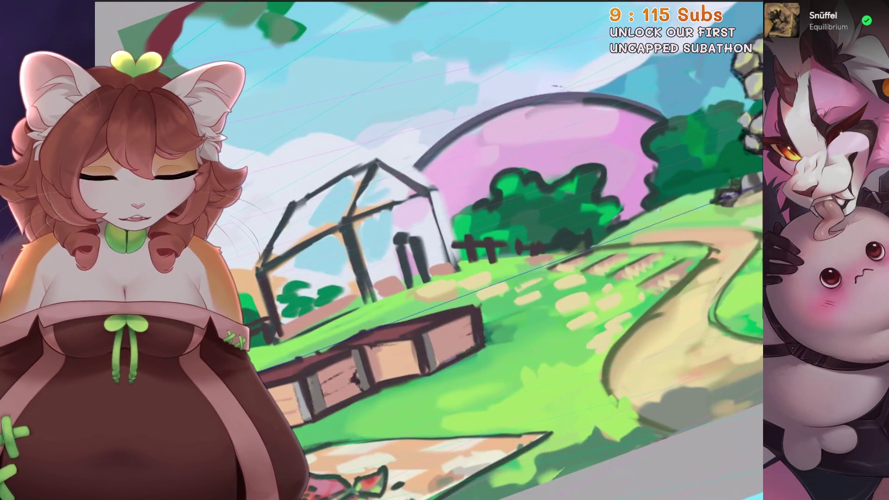
pyautogui.scroll(3, 540, 276)
pyautogui.hotkey('ctrl', 'z')
pyautogui.moveTo(623, 197)
pyautogui.mouseDown()
pyautogui.moveTo(608, 213)
pyautogui.moveTo(637, 200)
pyautogui.moveTo(611, 243)
pyautogui.moveTo(635, 223)
pyautogui.moveTo(552, 252)
pyautogui.moveTo(589, 228)
pyautogui.moveTo(539, 246)
pyautogui.moveTo(504, 245)
pyautogui.mouseUp()
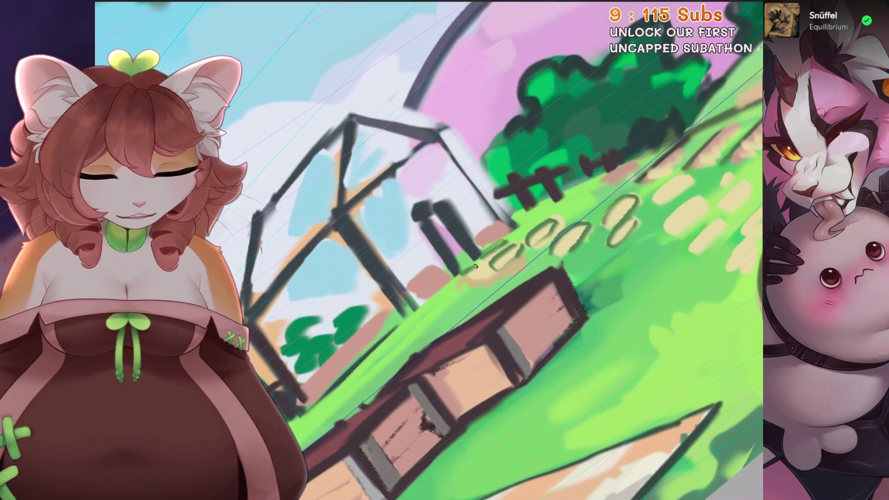
pyautogui.hotkey('ctrl', 'z')
pyautogui.hotkey('ctrl', 'z')
pyautogui.hotkey('ctrl', 'z')
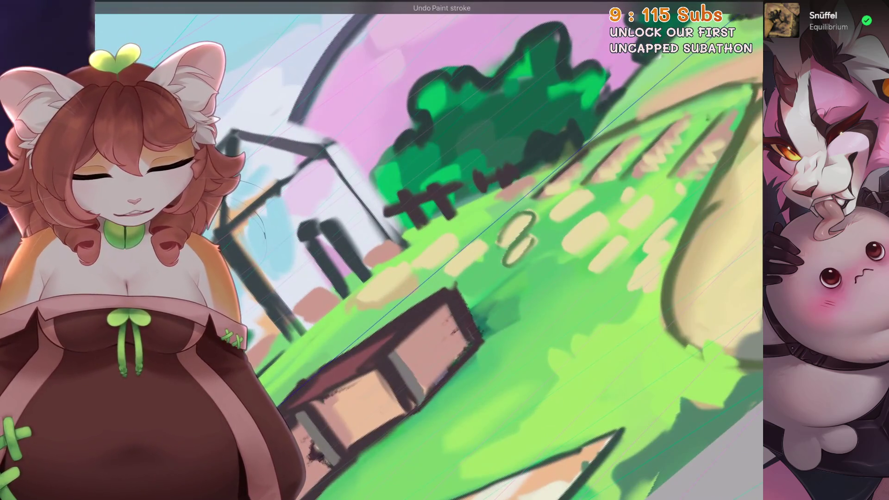
# Step: Redraw the stone outlines in a row across the grass, ending with small loops near the path
pyautogui.hotkey('ctrl', 'z')
pyautogui.hotkey('ctrl', 'z')
pyautogui.moveTo(356, 292)
pyautogui.mouseDown()
pyautogui.moveTo(424, 257)
pyautogui.moveTo(431, 268)
pyautogui.moveTo(481, 245)
pyautogui.moveTo(477, 260)
pyautogui.moveTo(569, 209)
pyautogui.moveTo(584, 250)
pyautogui.moveTo(602, 220)
pyautogui.moveTo(620, 214)
pyautogui.moveTo(602, 264)
pyautogui.moveTo(664, 204)
pyautogui.mouseUp()
pyautogui.scroll(-2, 509, 250)
pyautogui.moveTo(528, 275)
pyautogui.mouseDown()
pyautogui.moveTo(521, 304)
pyautogui.moveTo(562, 262)
pyautogui.moveTo(555, 278)
pyautogui.moveTo(576, 298)
pyautogui.mouseUp()
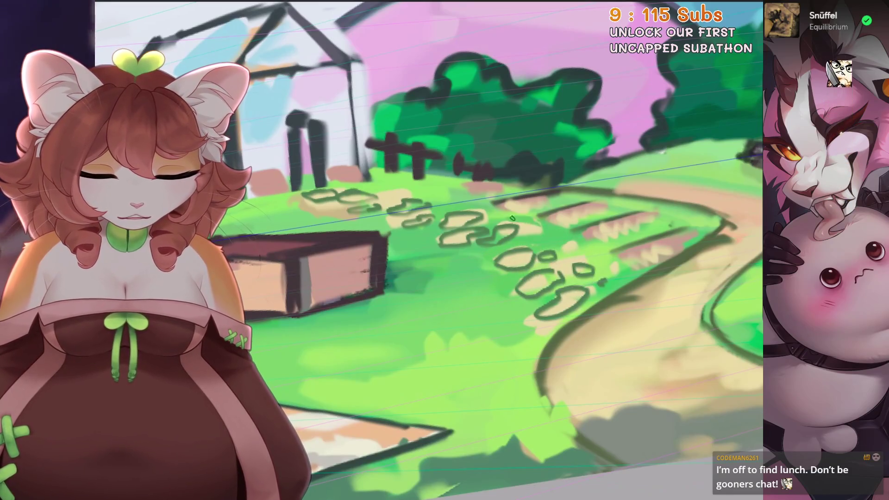
pyautogui.moveTo(570, 250); pyautogui.dragTo(599, 239)
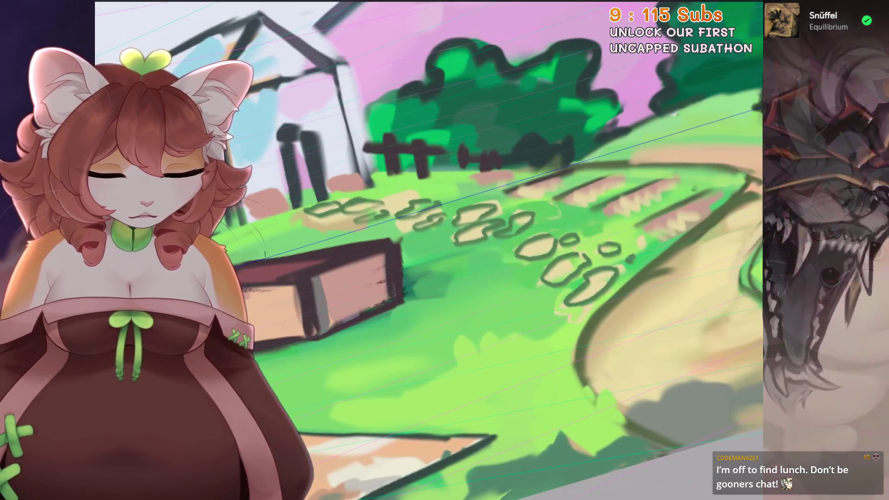
pyautogui.scroll(-5, 510, 278)
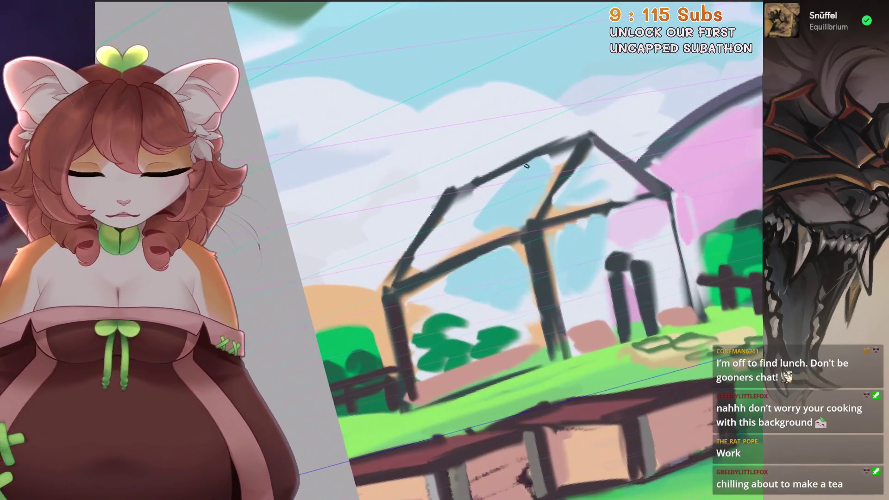
# Step: Draw dark frame lines down the greenhouse roof and window panes
pyautogui.moveTo(537, 155); pyautogui.dragTo(489, 238)
pyautogui.moveTo(482, 183)
pyautogui.mouseDown()
pyautogui.moveTo(443, 262)
pyautogui.moveTo(447, 241)
pyautogui.moveTo(507, 327)
pyautogui.mouseUp()
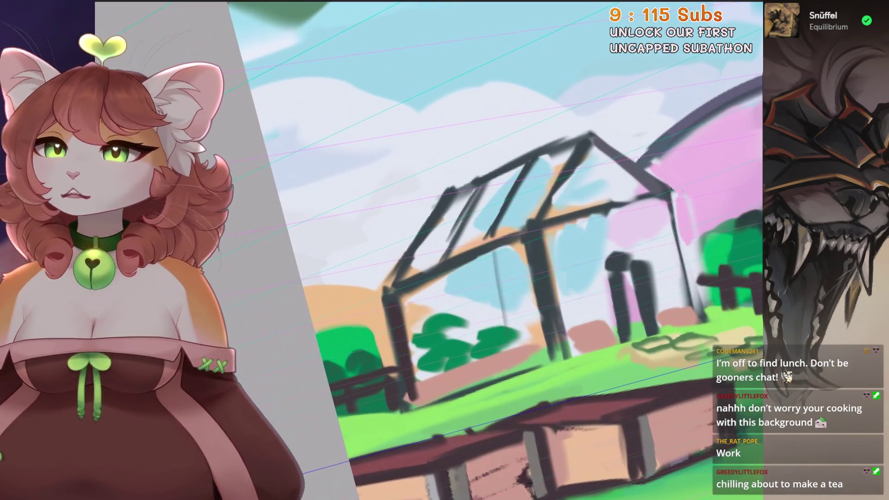
pyautogui.hotkey('ctrl', 'z')
pyautogui.moveTo(491, 251); pyautogui.dragTo(515, 360)
pyautogui.moveTo(530, 255); pyautogui.dragTo(516, 350)
pyautogui.moveTo(441, 275); pyautogui.dragTo(472, 385)
pyautogui.moveTo(500, 248); pyautogui.dragTo(476, 374)
pyautogui.moveTo(491, 254); pyautogui.dragTo(471, 366)
pyautogui.moveTo(445, 275); pyautogui.dragTo(419, 398)
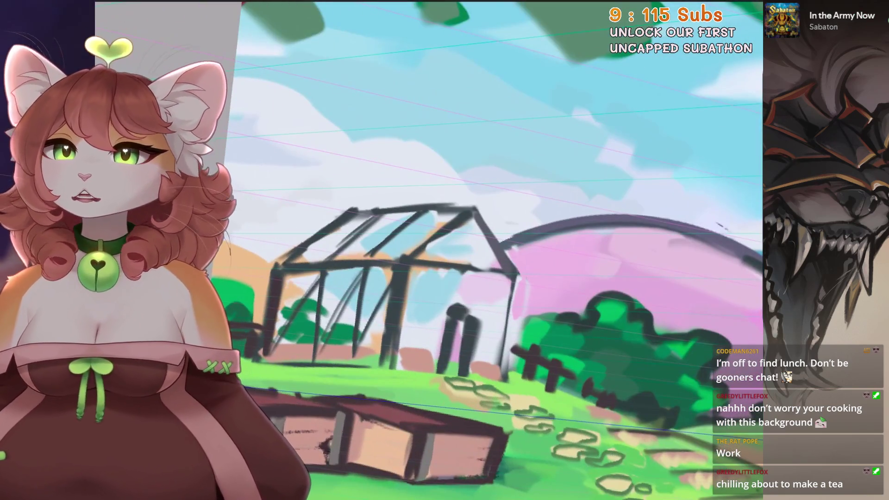
pyautogui.moveTo(449, 291); pyautogui.dragTo(431, 377)
# Step: Add more vertical frame bars and retouch the greenhouse roof edge
pyautogui.moveTo(481, 273); pyautogui.dragTo(469, 365)
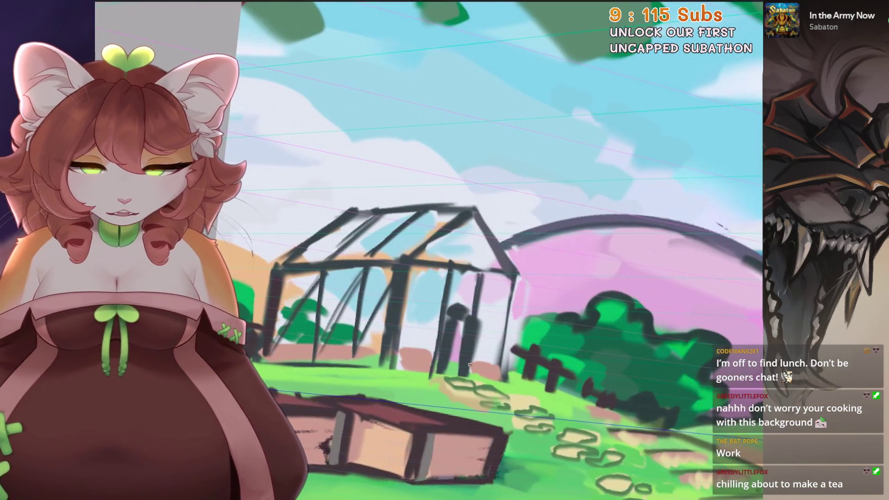
pyautogui.moveTo(440, 284); pyautogui.dragTo(397, 359)
pyautogui.moveTo(438, 279); pyautogui.dragTo(400, 347)
pyautogui.moveTo(477, 266); pyautogui.dragTo(501, 373)
pyautogui.moveTo(474, 206); pyautogui.dragTo(504, 271)
pyautogui.moveTo(491, 232)
pyautogui.mouseDown()
pyautogui.moveTo(532, 176)
pyautogui.moveTo(518, 194)
pyautogui.moveTo(523, 185)
pyautogui.mouseUp()
pyautogui.moveTo(431, 284); pyautogui.dragTo(366, 352)
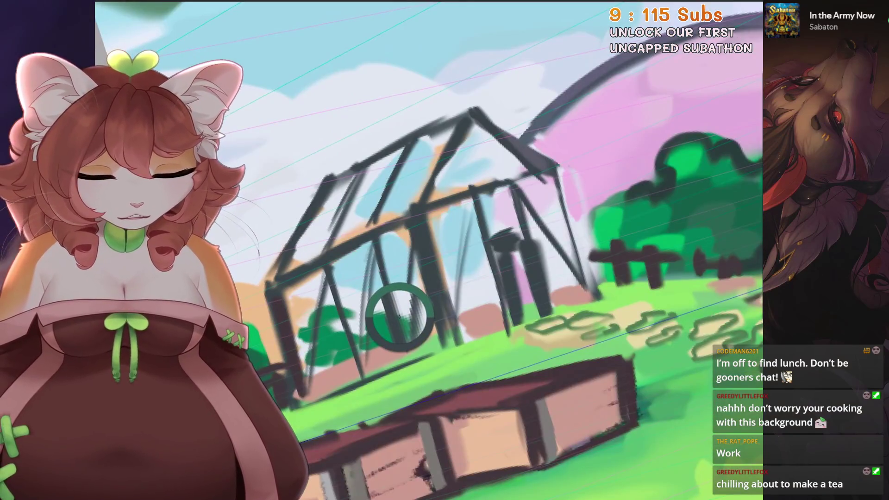
pyautogui.hotkey('ctrl', 'z')
# Step: Darken the greenhouse door post and paint along the dark red panel
pyautogui.moveTo(486, 275); pyautogui.dragTo(472, 352)
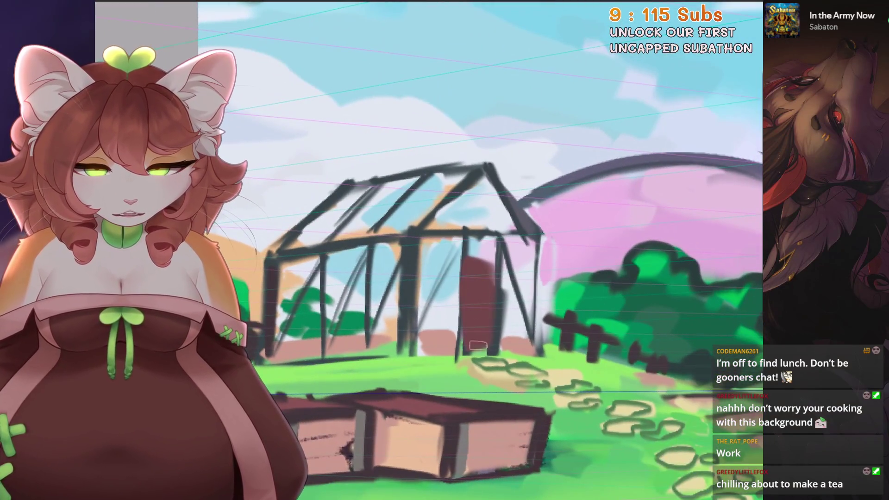
pyautogui.moveTo(491, 257); pyautogui.dragTo(477, 348)
pyautogui.moveTo(509, 278)
pyautogui.mouseDown()
pyautogui.moveTo(417, 324)
pyautogui.moveTo(491, 324)
pyautogui.moveTo(476, 348)
pyautogui.mouseUp()
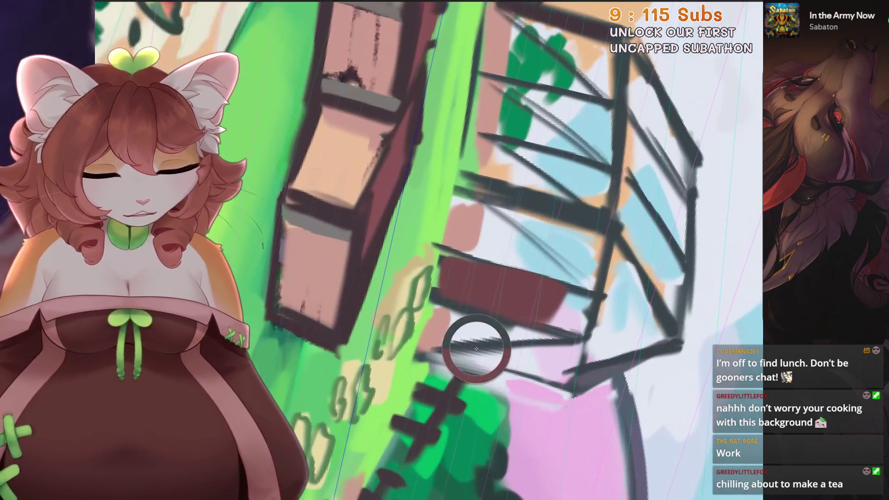
pyautogui.moveTo(528, 282); pyautogui.dragTo(574, 320)
pyautogui.moveTo(527, 278); pyautogui.dragTo(575, 329)
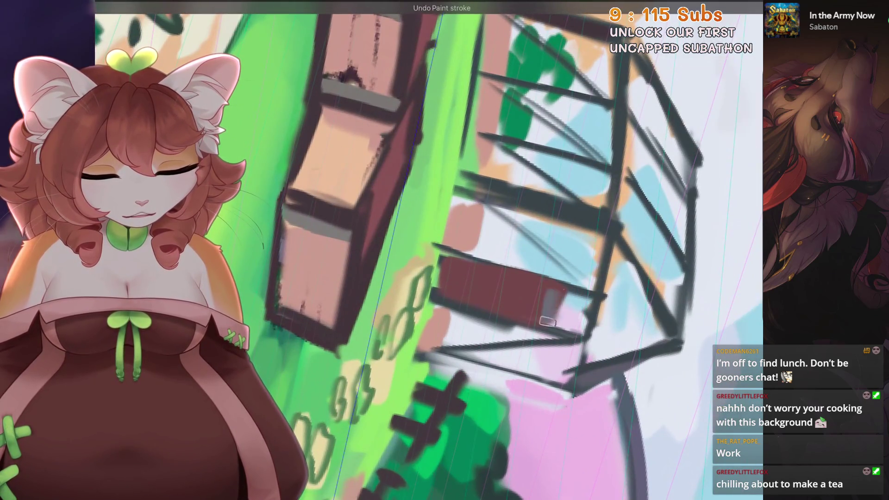
pyautogui.moveTo(563, 284); pyautogui.dragTo(553, 331)
pyautogui.moveTo(454, 252)
pyautogui.mouseDown()
pyautogui.moveTo(445, 277)
pyautogui.moveTo(463, 250)
pyautogui.mouseUp()
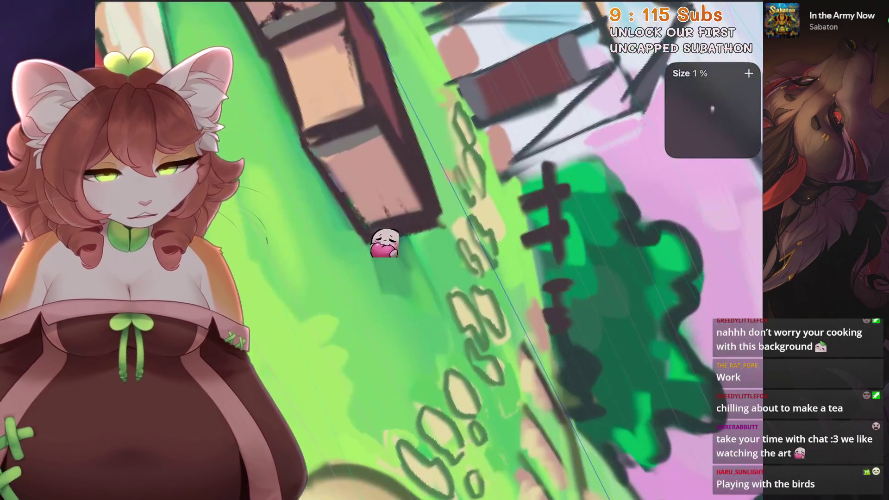
# Step: Fill the first six stepping-stone outlines with grey
pyautogui.scroll(-3, 429, 251)
pyautogui.scroll(3, 429, 250)
pyautogui.scroll(1, 431, 230)
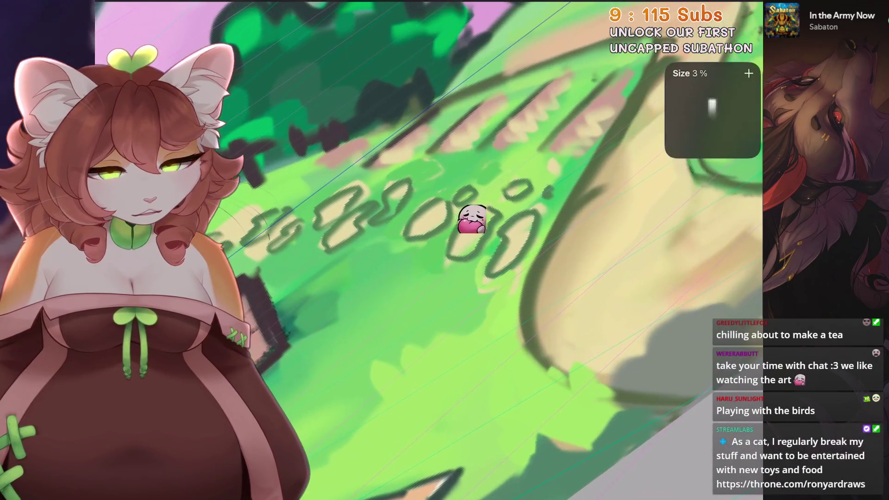
pyautogui.moveTo(519, 224); pyautogui.dragTo(498, 271)
pyautogui.scroll(1, 431, 231)
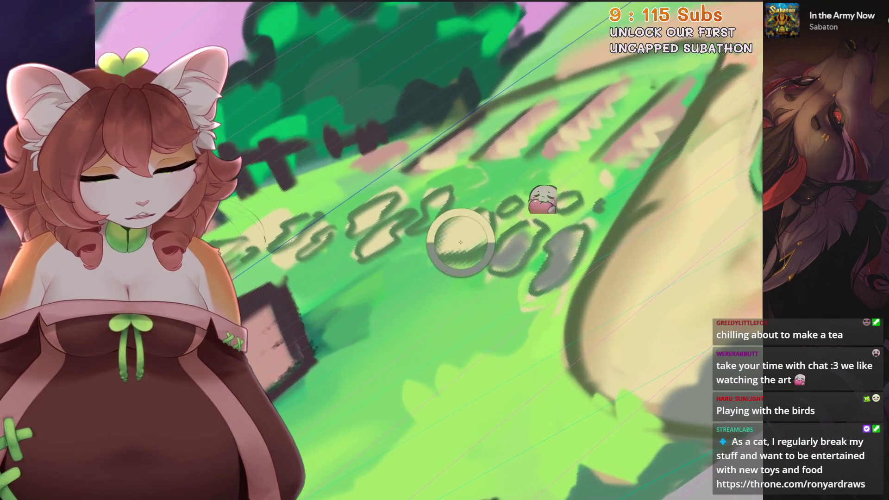
pyautogui.moveTo(533, 229); pyautogui.dragTo(502, 267)
pyautogui.moveTo(574, 231); pyautogui.dragTo(542, 282)
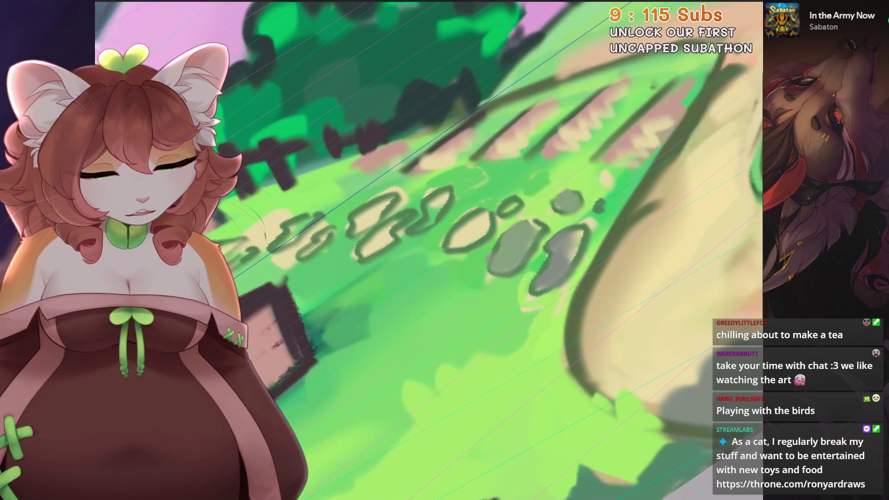
pyautogui.moveTo(482, 217); pyautogui.dragTo(454, 244)
pyautogui.moveTo(516, 197); pyautogui.dragTo(502, 213)
pyautogui.moveTo(447, 195); pyautogui.dragTo(416, 229)
# Step: Fill the remaining stepping stones along the path with grey
pyautogui.scroll(1, 431, 232)
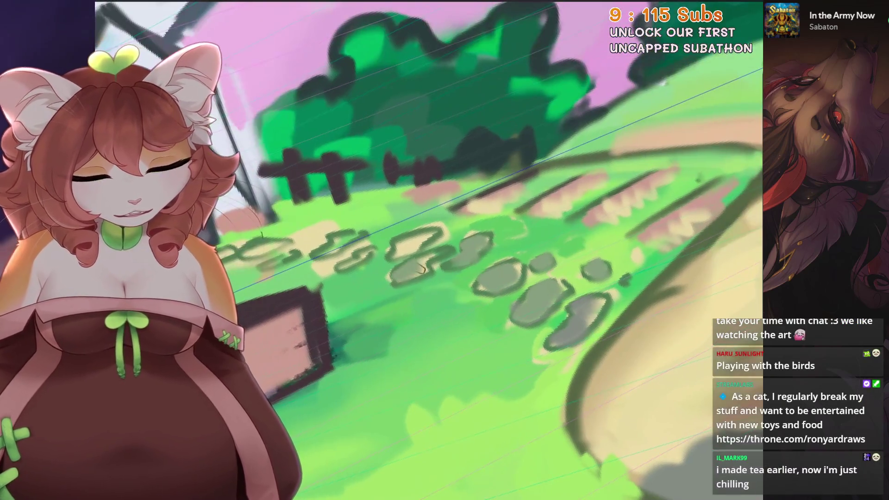
pyautogui.moveTo(419, 260); pyautogui.dragTo(396, 279)
pyautogui.moveTo(419, 235)
pyautogui.mouseDown()
pyautogui.moveTo(391, 255)
pyautogui.moveTo(334, 271)
pyautogui.mouseUp()
pyautogui.moveTo(351, 234); pyautogui.dragTo(318, 252)
# Step: Shrink the brush to 2% and retouch the red panel inside the greenhouse with light strokes
pyautogui.scroll(-2, 345, 232)
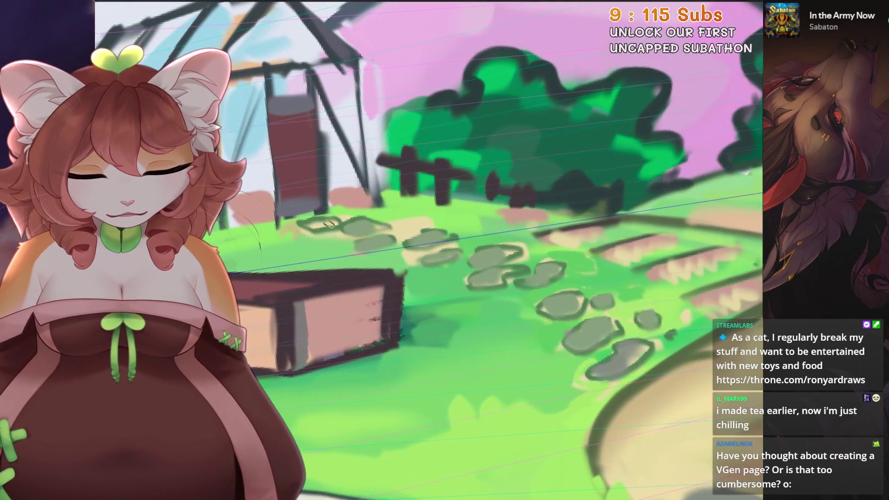
pyautogui.scroll(2, 324, 225)
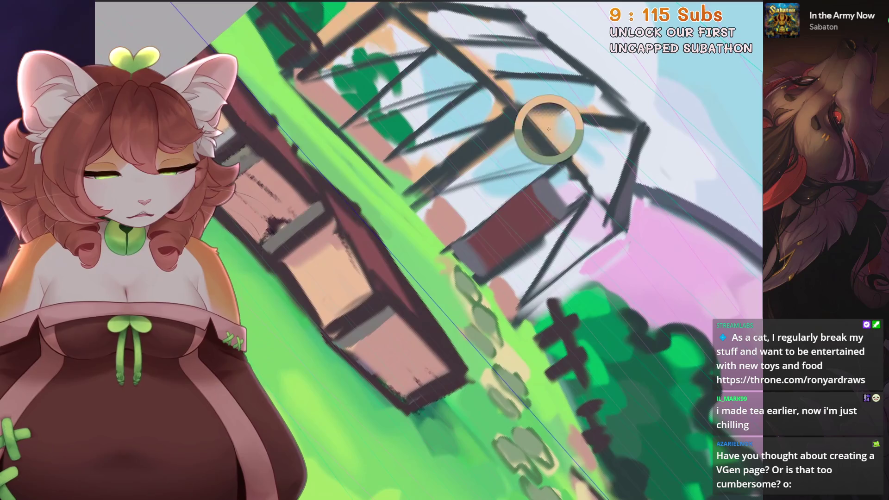
pyautogui.press('[')
pyautogui.moveTo(479, 277); pyautogui.dragTo(558, 217)
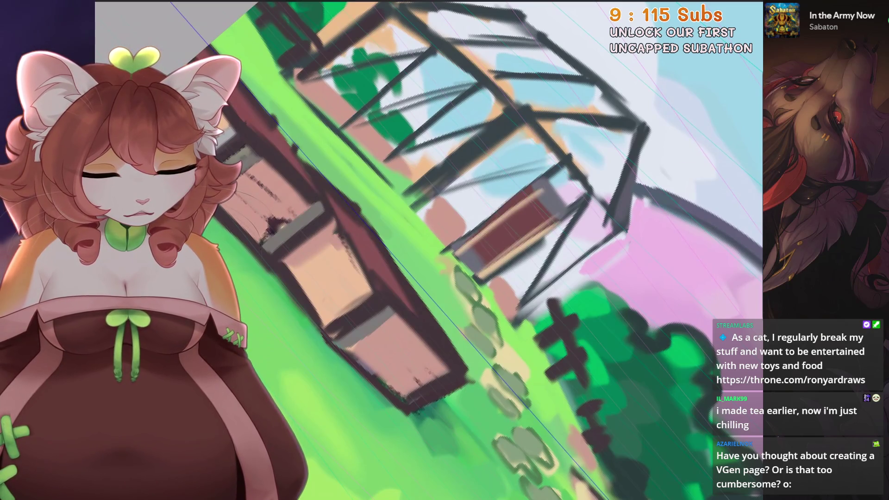
# Step: Zoom out to show the whole board with its references
pyautogui.hotkey('ctrl', '0')
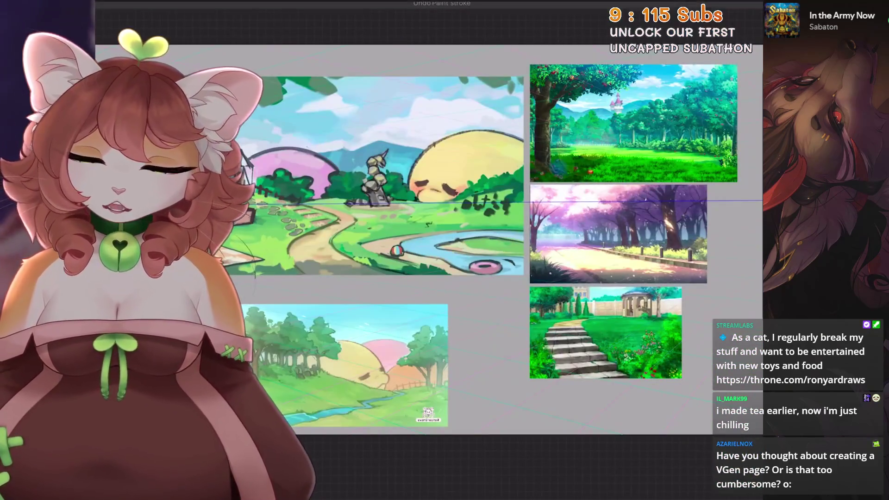
pyautogui.scroll(5, 352, 194)
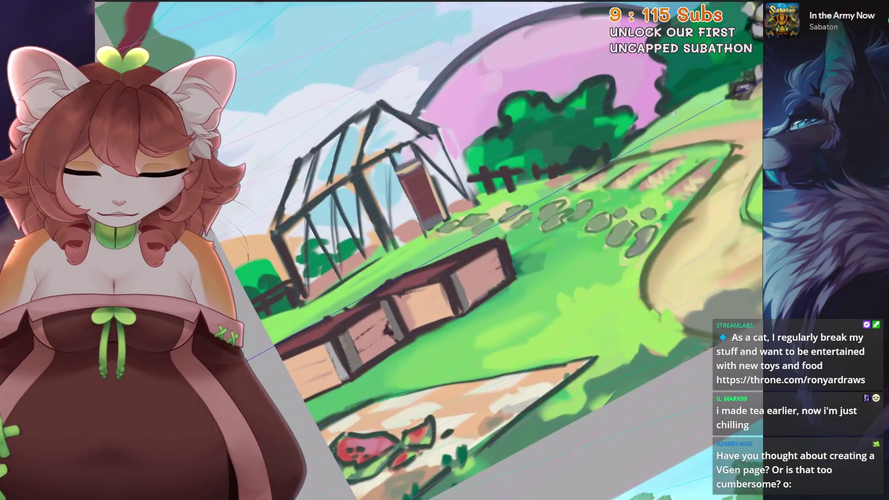
pyautogui.hotkey('ctrl', '0')
pyautogui.scroll(4, 510, 223)
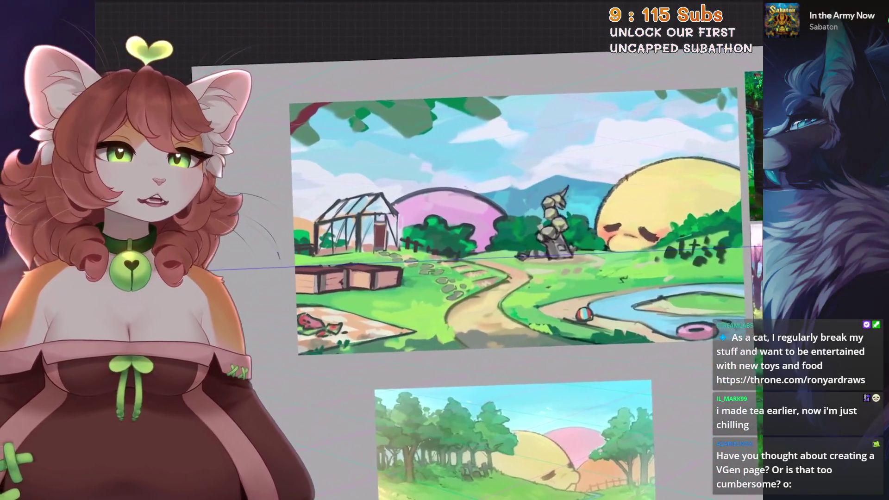
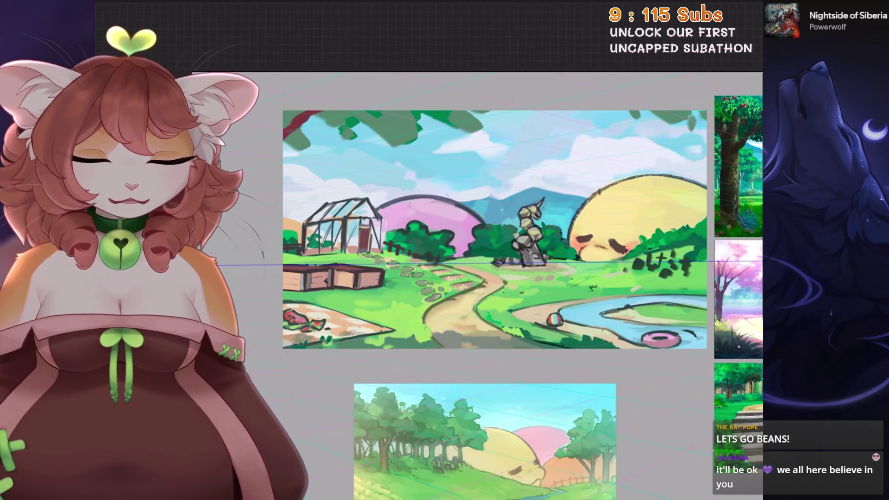
# Step: Bring the Layer 46 version of the colourful garden park painting into view
pyautogui.hscroll(2, 514, 285)
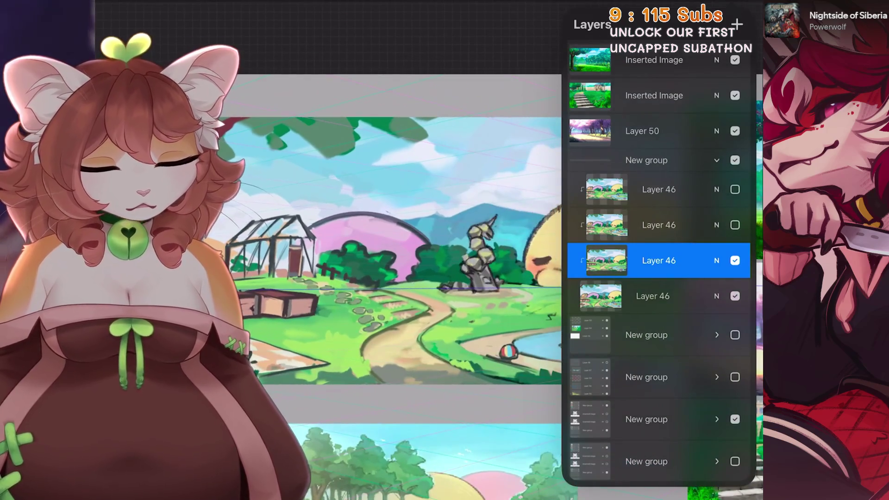
pyautogui.hotkey('ctrl', 'z')
pyautogui.hotkey('ctrl', 'shift', 'z')
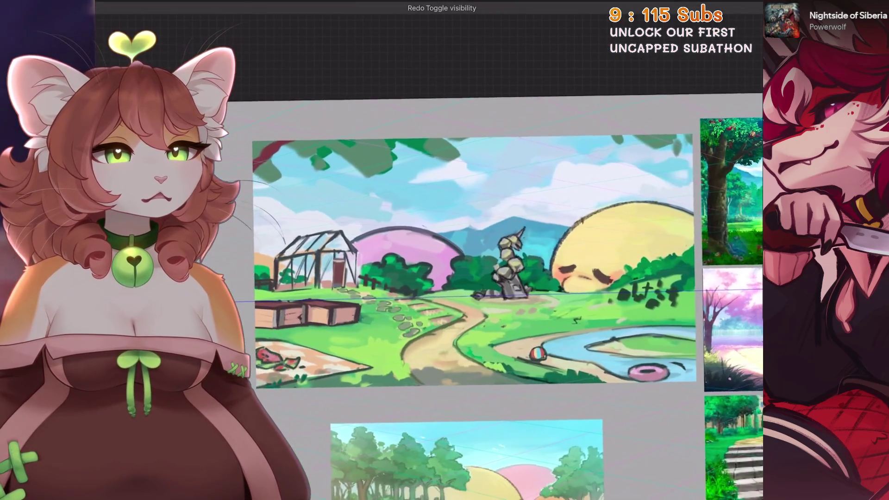
pyautogui.hotkey('ctrl', 'z')
pyautogui.hotkey('ctrl', 'shift', 'z')
pyautogui.hotkey('ctrl', 'z')
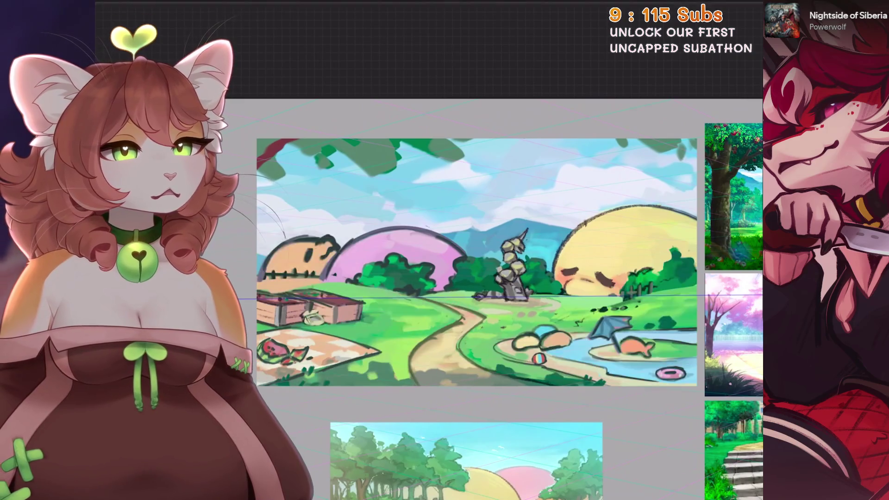
pyautogui.hotkey('ctrl', 'shift', 'z')
pyautogui.hotkey('ctrl', 'z')
pyautogui.hotkey('ctrl', 'shift', 'z')
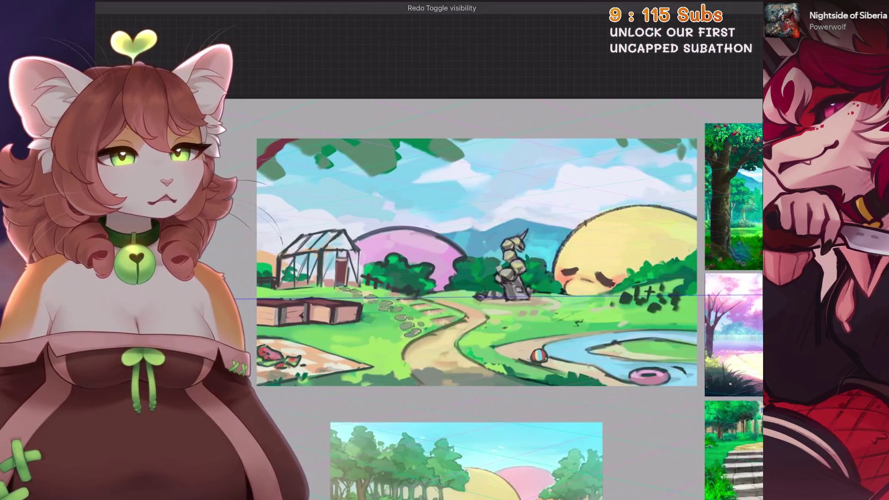
pyautogui.hotkey('ctrl', 'z')
pyautogui.hotkey('ctrl', 'shift', 'z')
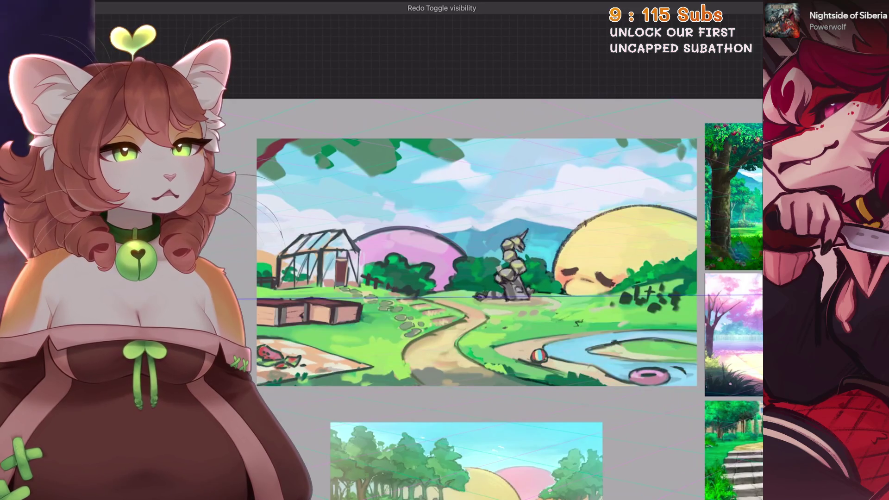
pyautogui.hotkey('ctrl', 'z')
pyautogui.hotkey('ctrl', 'shift', 'z')
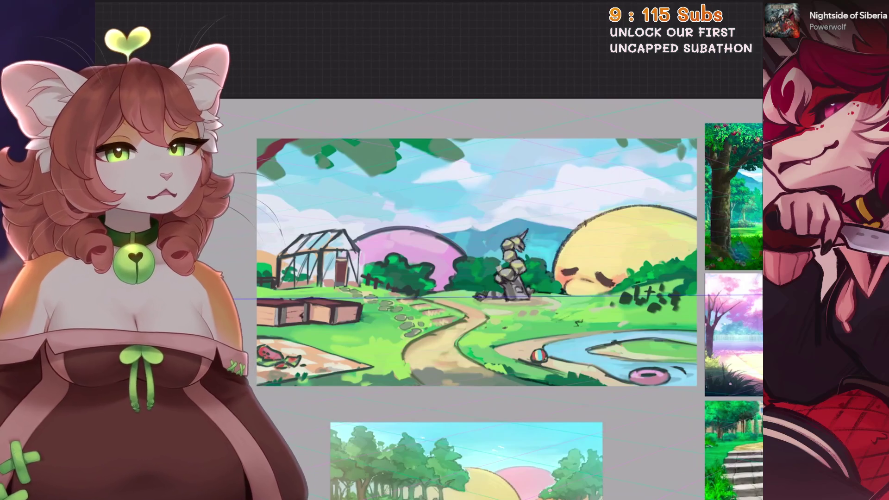
pyautogui.hotkey('ctrl', 'z')
pyautogui.hotkey('ctrl', 'shift', 'z')
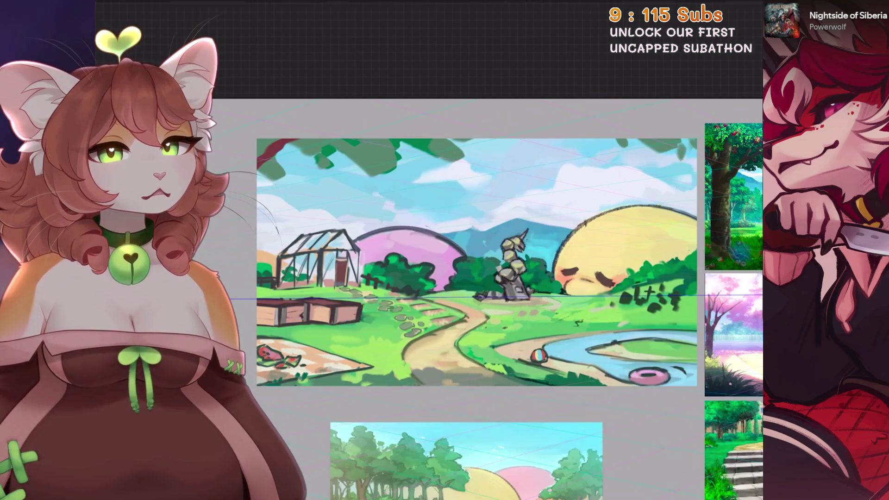
pyautogui.hotkey('ctrl', 'z')
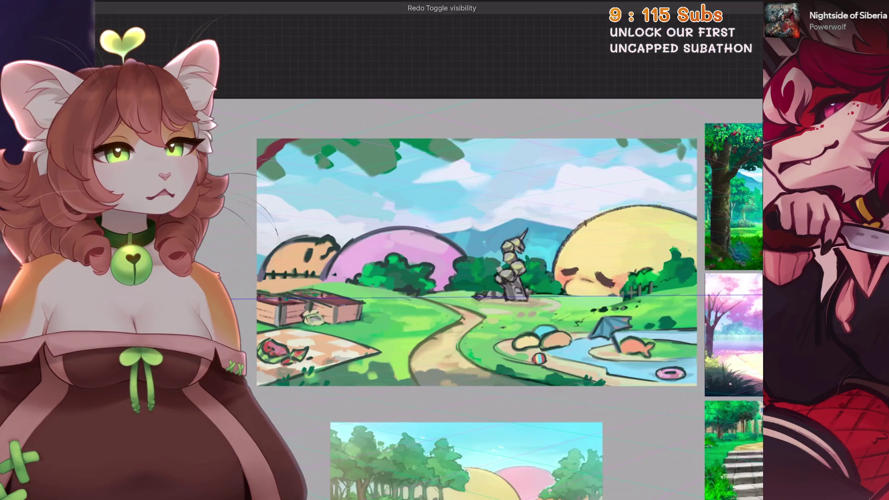
pyautogui.hotkey('ctrl', 'shift', 'z')
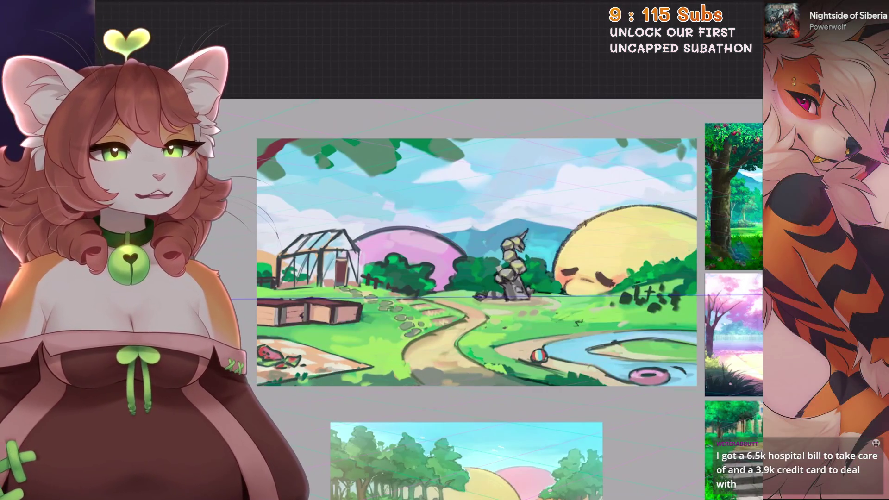
pyautogui.hotkey('ctrl', 'z')
pyautogui.hotkey('ctrl', 'shift', 'z')
pyautogui.press('l')
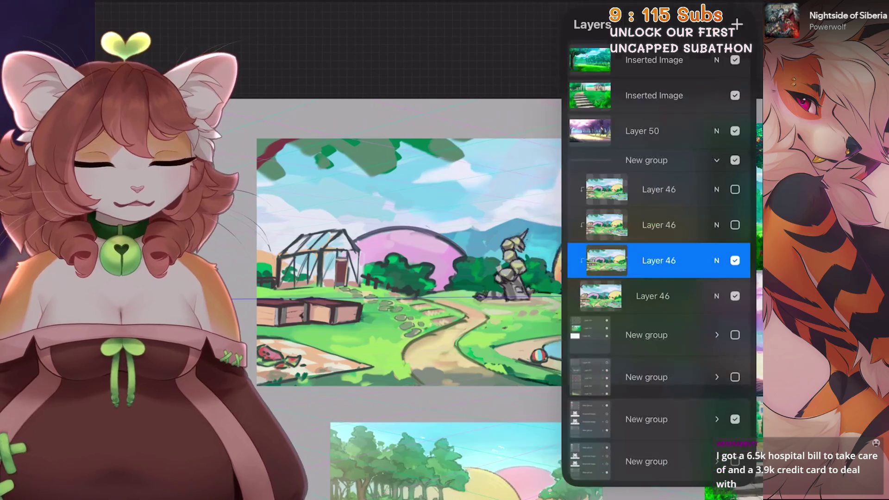
pyautogui.moveTo(408, 259); pyautogui.dragTo(352, 240)
# Step: Paint warm orange behind the greenhouse windows, levelling the view to see the whole greenhouse
pyautogui.scroll(5, 417, 209)
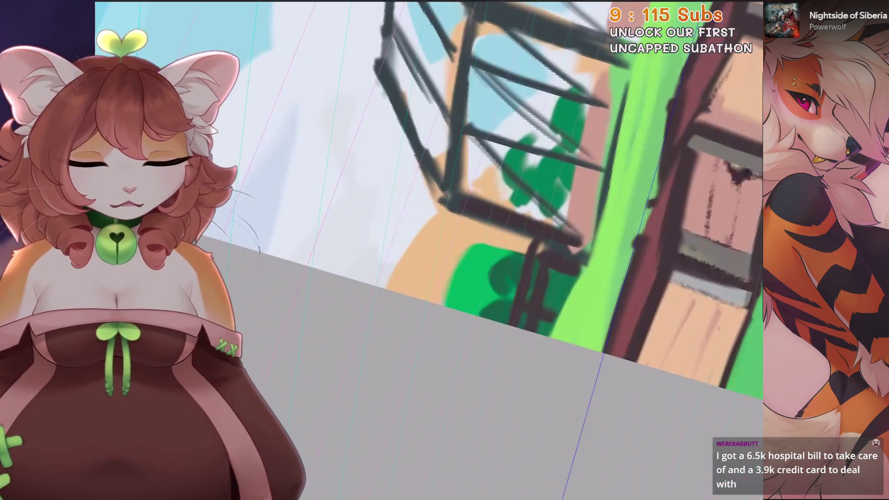
pyautogui.moveTo(430, 217)
pyautogui.mouseDown()
pyautogui.moveTo(423, 204)
pyautogui.moveTo(426, 219)
pyautogui.moveTo(370, 259)
pyautogui.moveTo(394, 194)
pyautogui.moveTo(366, 260)
pyautogui.mouseUp()
pyautogui.scroll(-3, 387, 250)
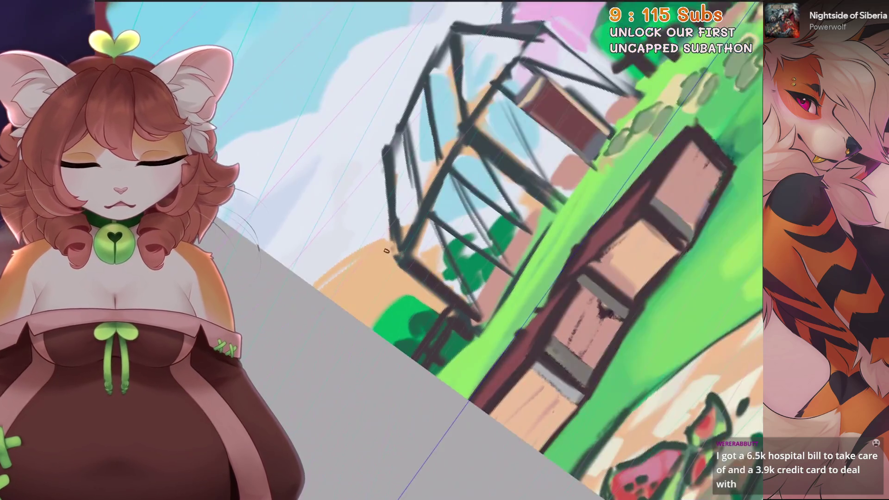
pyautogui.press('5')
pyautogui.scroll(2, 387, 251)
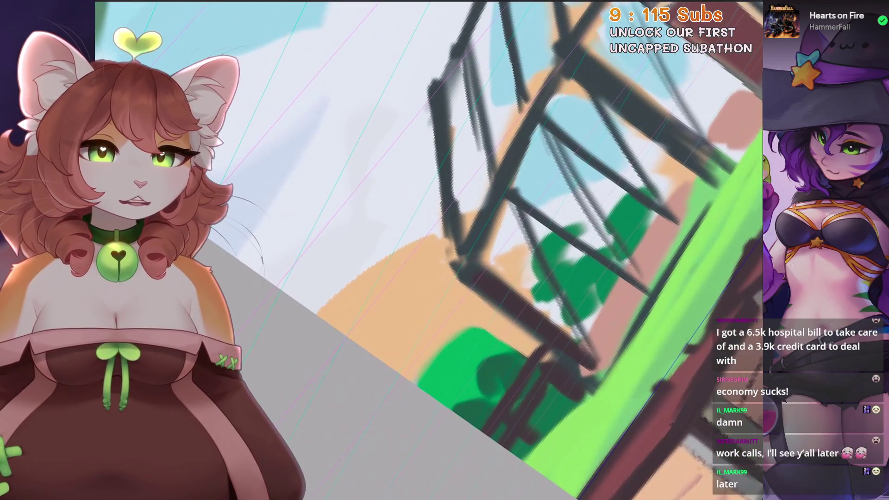
# Step: Brush dark green into the bushes behind the greenhouse frame
pyautogui.hotkey('ctrl', 'z')
pyautogui.hotkey('ctrl', 'shift', 'z')
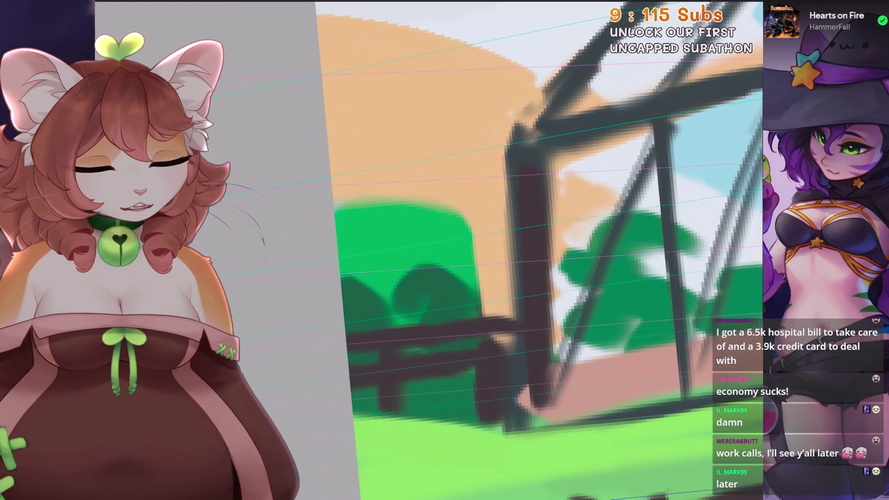
pyautogui.moveTo(348, 181)
pyautogui.mouseDown()
pyautogui.moveTo(394, 223)
pyautogui.moveTo(477, 264)
pyautogui.moveTo(497, 304)
pyautogui.moveTo(417, 208)
pyautogui.moveTo(394, 311)
pyautogui.moveTo(334, 199)
pyautogui.moveTo(343, 176)
pyautogui.mouseUp()
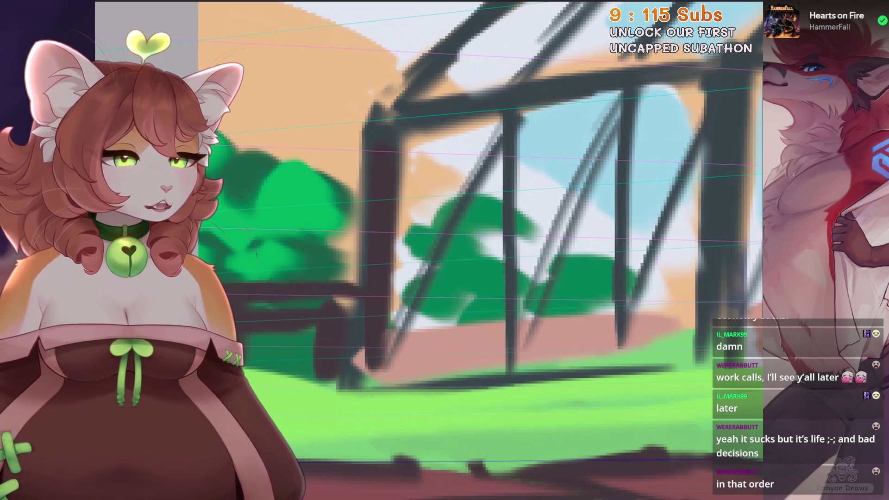
pyautogui.scroll(-2, 481, 199)
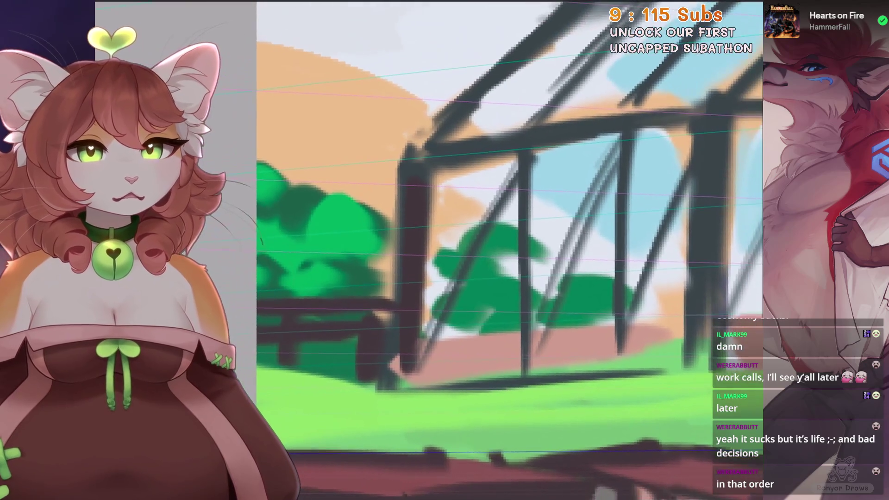
pyautogui.scroll(-5, 510, 250)
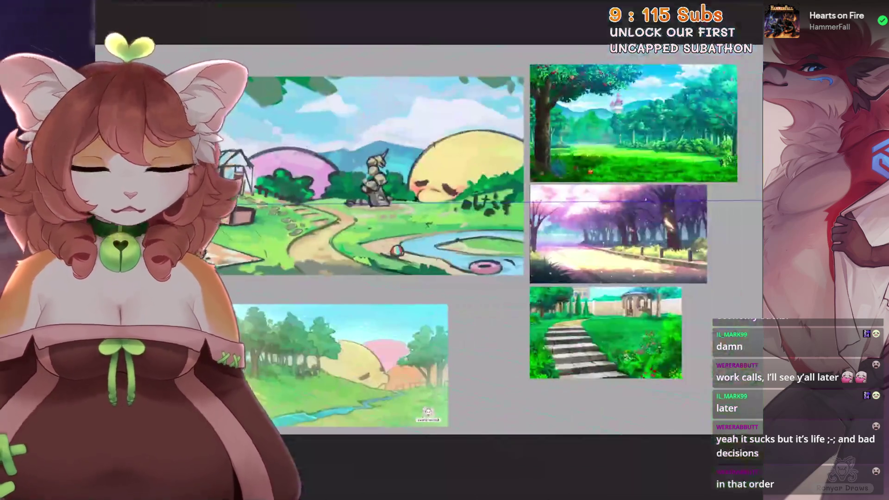
# Step: Flip the canvas horizontally to check the composition
pyautogui.scroll(2, 417, 232)
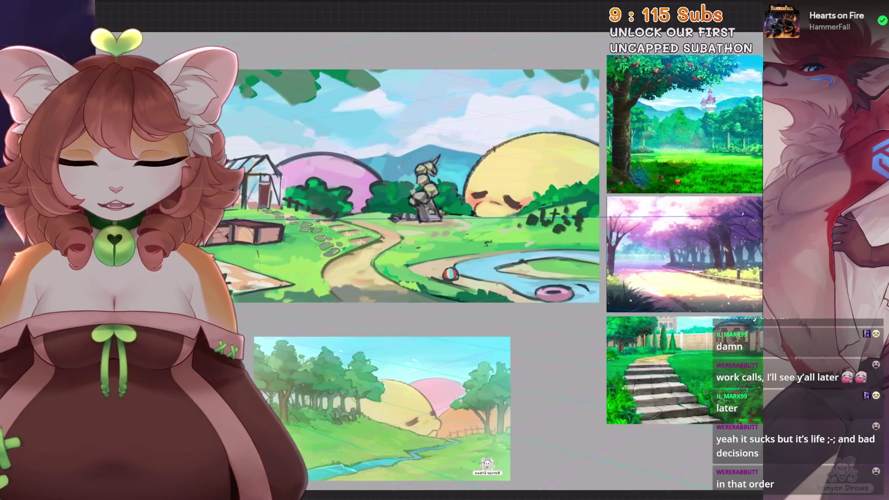
pyautogui.click(178, 199)
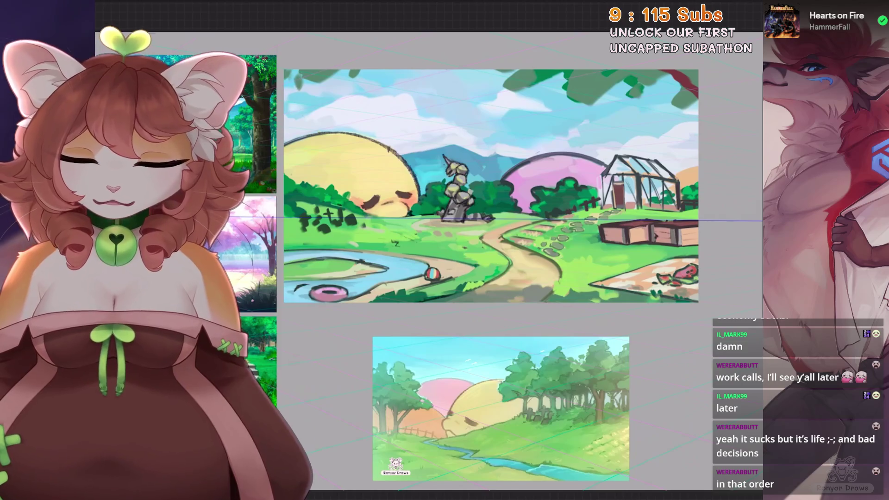
pyautogui.scroll(5, 463, 250)
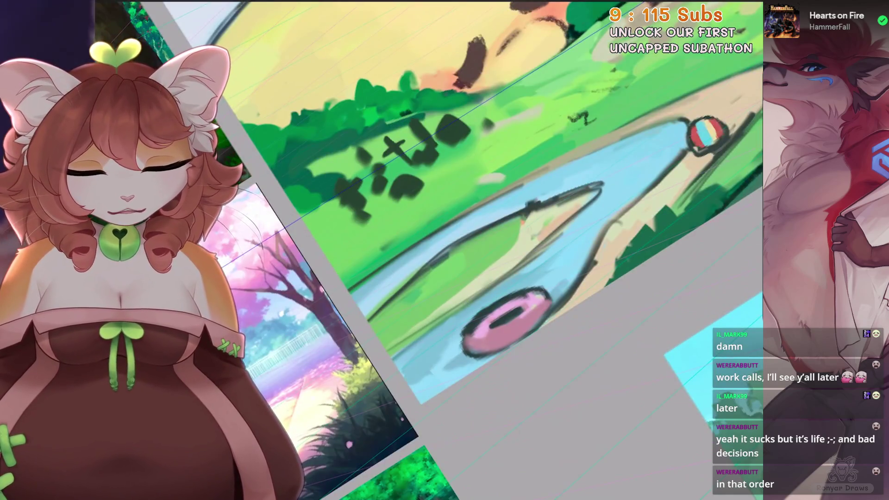
pyautogui.scroll(-5, 417, 251)
pyautogui.scroll(5, 509, 185)
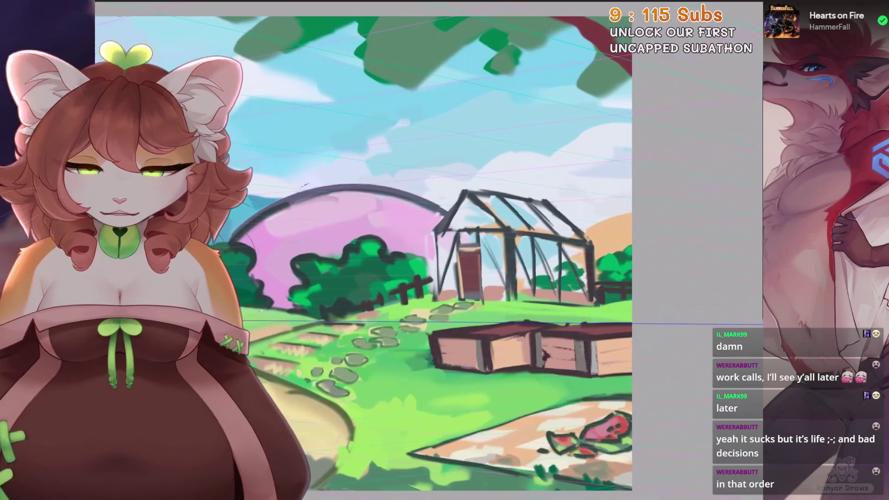
# Step: Use Liquify to push the greenhouse roof and lower right corner into shape
pyautogui.click(121, 9)
pyautogui.click(153, 297)
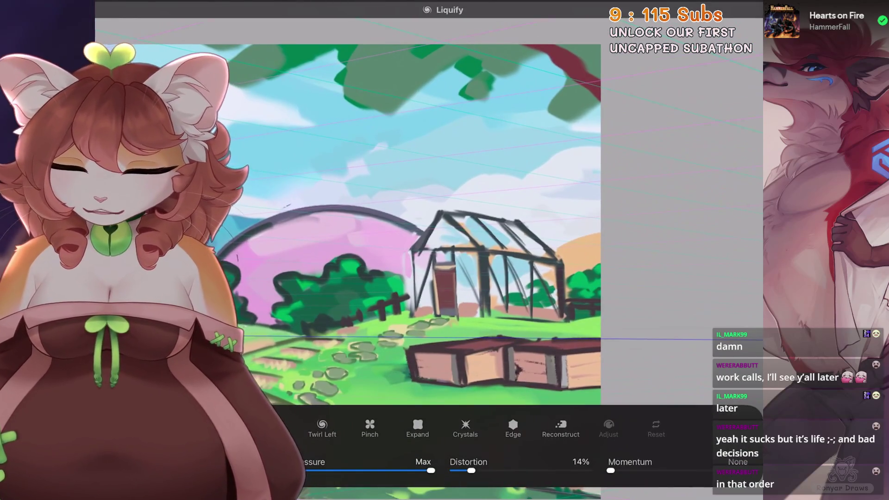
pyautogui.moveTo(464, 190); pyautogui.dragTo(512, 199)
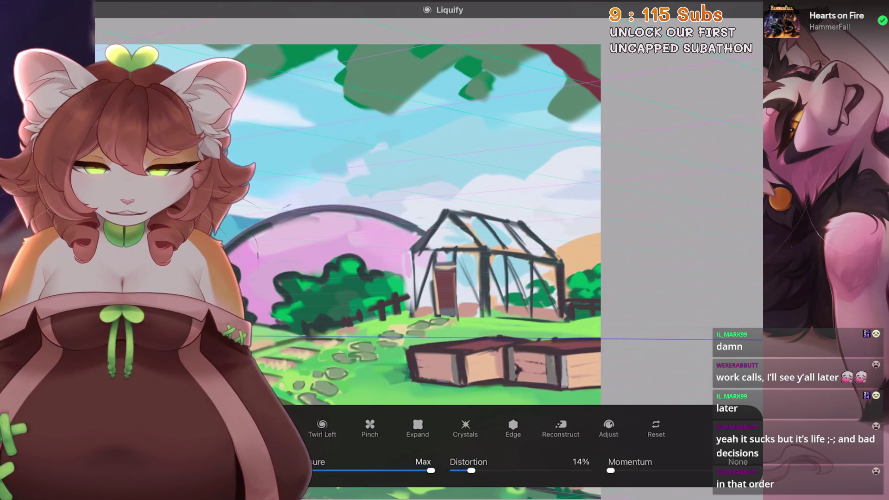
pyautogui.scroll(-3, 417, 222)
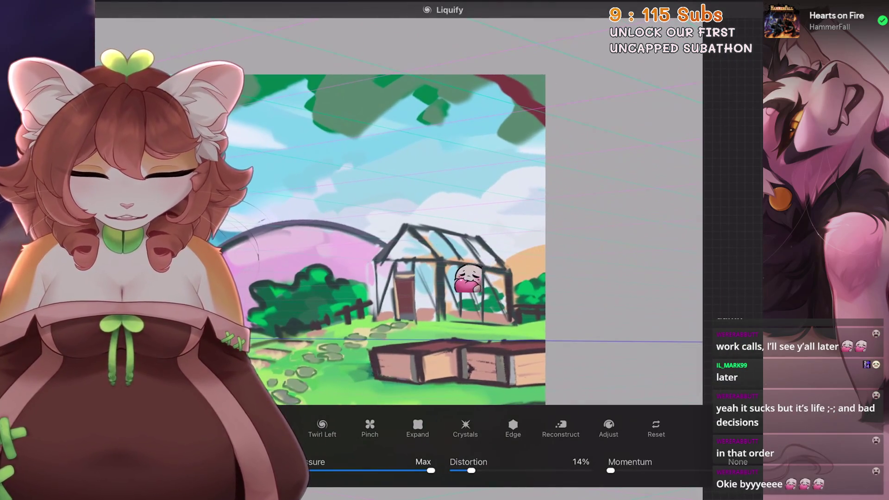
pyautogui.scroll(-2, 403, 231)
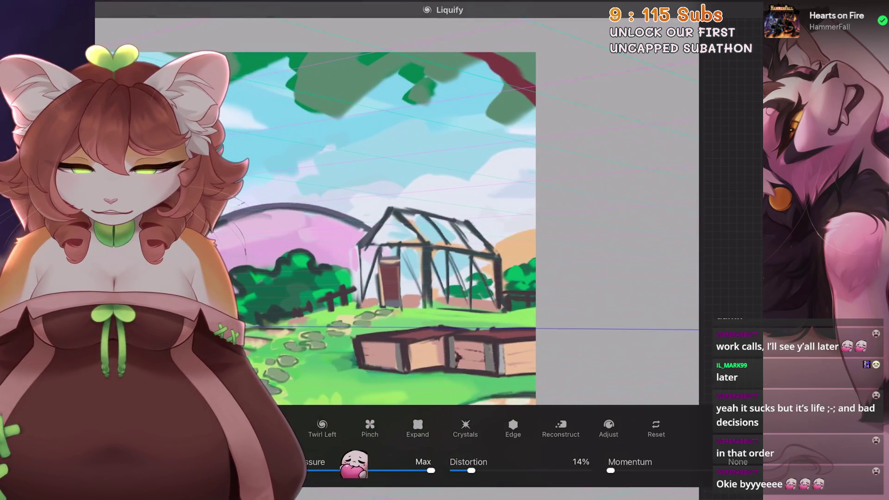
pyautogui.moveTo(477, 218)
pyautogui.mouseDown()
pyautogui.moveTo(484, 206)
pyautogui.moveTo(443, 184)
pyautogui.moveTo(461, 209)
pyautogui.mouseUp()
pyautogui.click(398, 175)
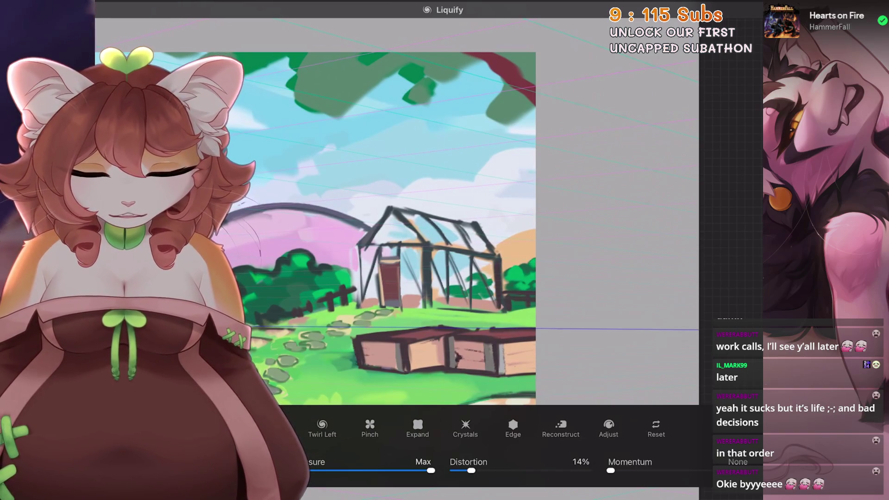
pyautogui.moveTo(470, 241)
pyautogui.mouseDown()
pyautogui.moveTo(465, 279)
pyautogui.moveTo(442, 299)
pyautogui.mouseUp()
# Step: Warp the greenhouse frame, fence, door and left roof edge, comparing before and after
pyautogui.moveTo(366, 268); pyautogui.dragTo(364, 306)
pyautogui.moveTo(407, 274); pyautogui.dragTo(406, 324)
pyautogui.moveTo(551, 297); pyautogui.dragTo(554, 301)
pyautogui.scroll(2, 398, 223)
pyautogui.moveTo(445, 218); pyautogui.dragTo(442, 268)
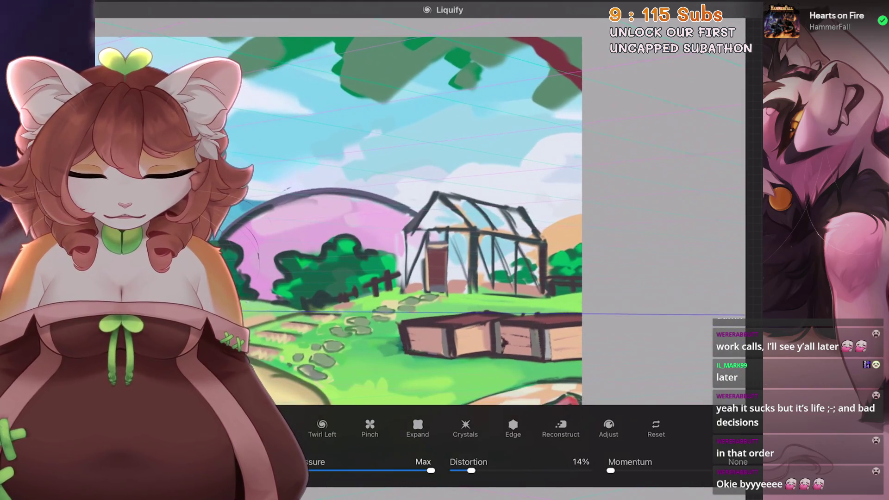
pyautogui.moveTo(419, 236); pyautogui.dragTo(421, 287)
pyautogui.moveTo(456, 234); pyautogui.dragTo(454, 273)
pyautogui.moveTo(444, 170); pyautogui.dragTo(442, 171)
pyautogui.scroll(-3, 431, 222)
pyautogui.hotkey('ctrl', 'shift', 'z')
pyautogui.hotkey('ctrl', 'z')
pyautogui.hotkey('ctrl', 'shift', 'z')
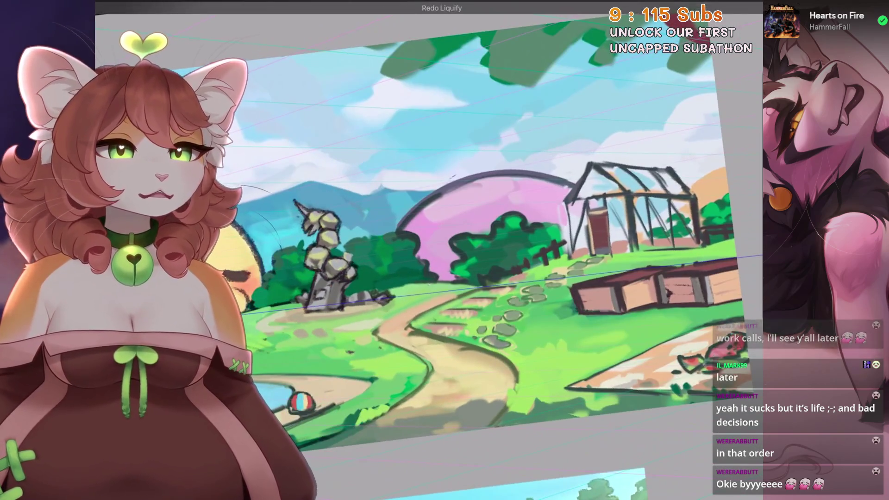
# Step: Sample a light grey from the painting for the rock highlights
pyautogui.hotkey('ctrl', '0')
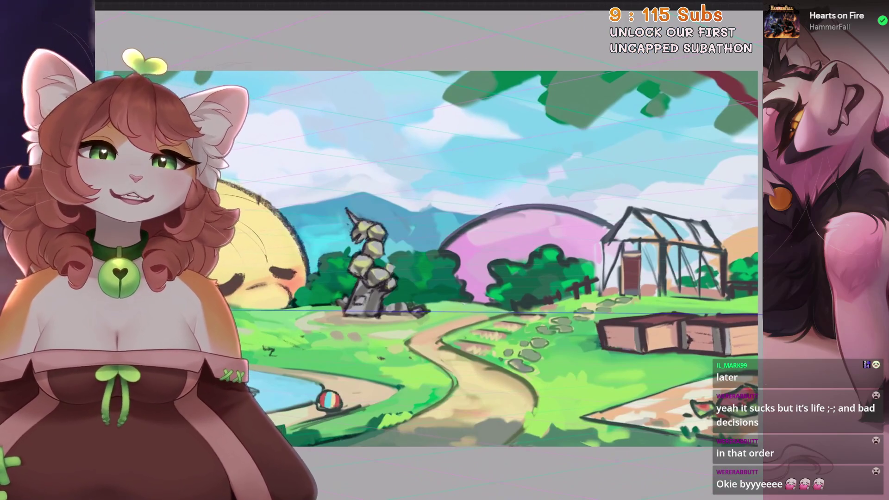
pyautogui.scroll(5, 430, 259)
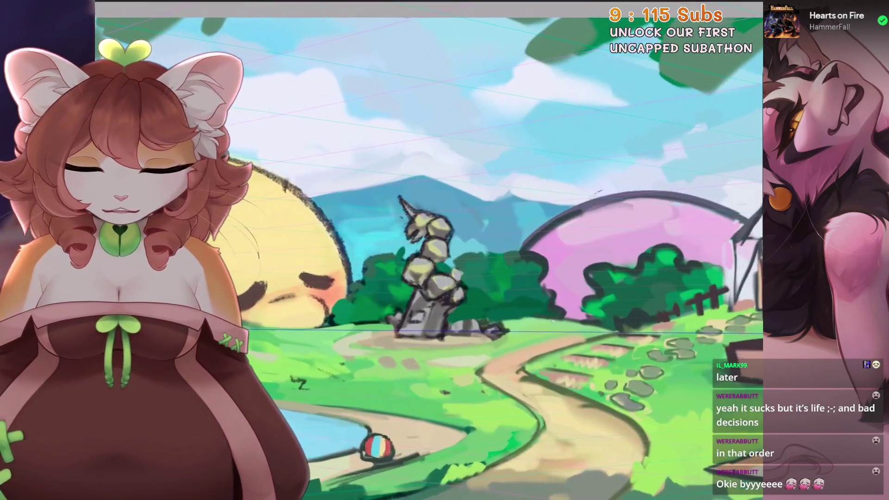
pyautogui.scroll(2, 431, 260)
pyautogui.press('l')
pyautogui.press('l')
pyautogui.scroll(-3, 431, 259)
pyautogui.moveTo(409, 385)
pyautogui.mouseDown()
pyautogui.moveTo(616, 251)
pyautogui.moveTo(494, 360)
pyautogui.moveTo(375, 316)
pyautogui.mouseUp()
# Step: Paint pale grey highlights on the rock tower's top, head and lower boulder
pyautogui.scroll(3, 375, 316)
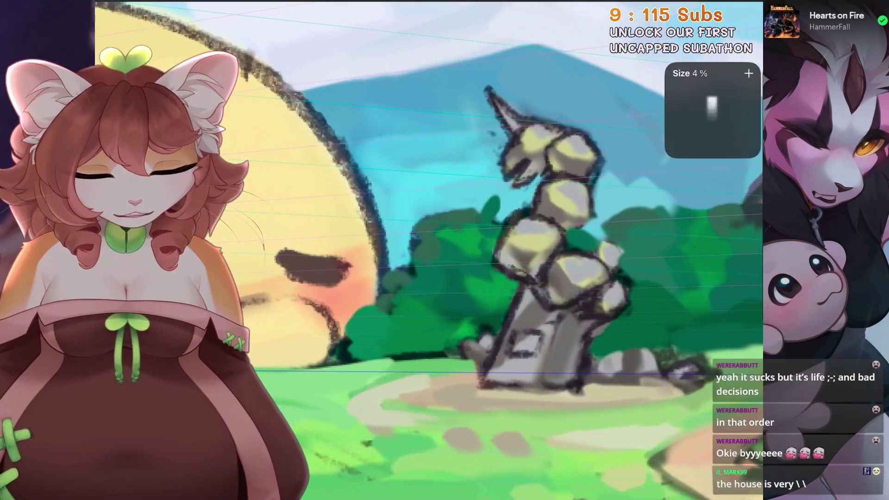
pyautogui.scroll(1, 510, 167)
pyautogui.scroll(-3, 510, 167)
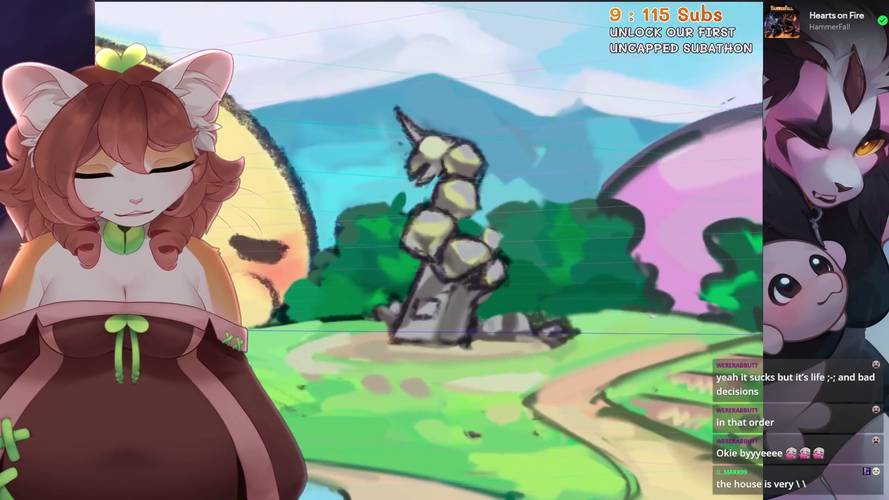
pyautogui.scroll(1, 436, 83)
pyautogui.click(441, 186)
pyautogui.moveTo(476, 193); pyautogui.dragTo(460, 199)
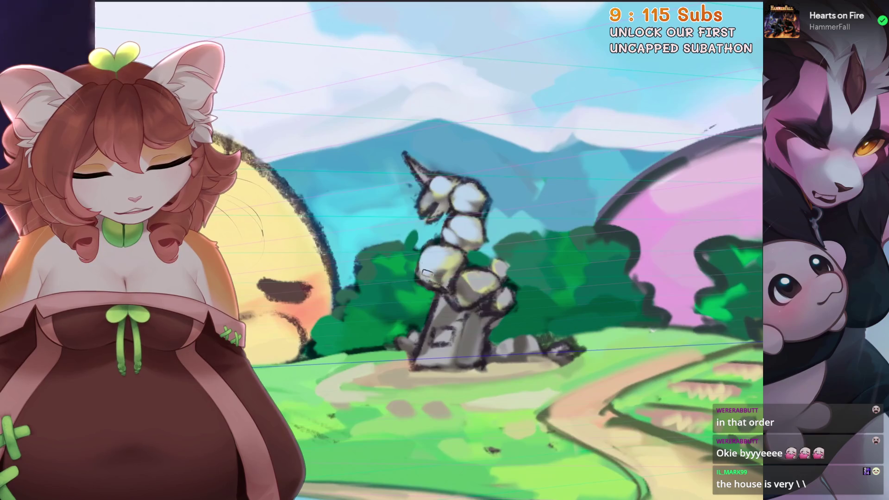
pyautogui.moveTo(473, 279)
pyautogui.mouseDown()
pyautogui.moveTo(471, 298)
pyautogui.moveTo(521, 324)
pyautogui.mouseUp()
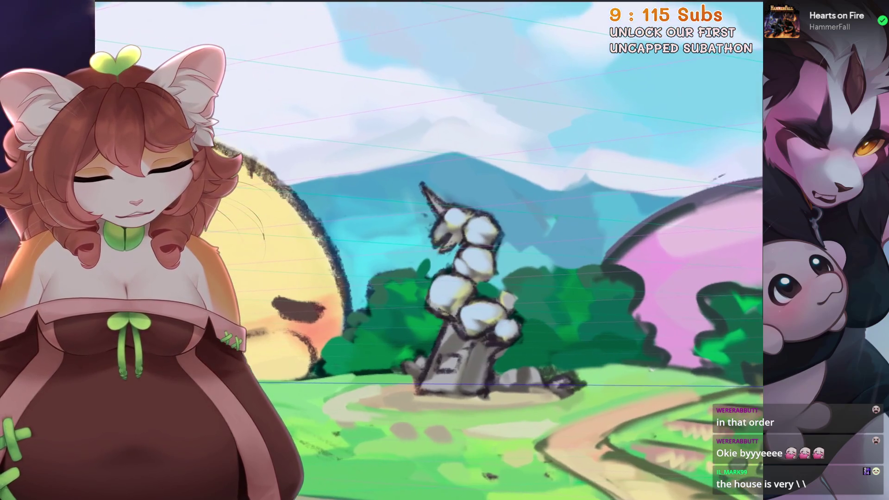
# Step: Add light strokes over the rock tower's base and remove a stray stroke
pyautogui.moveTo(460, 327)
pyautogui.mouseDown()
pyautogui.moveTo(452, 293)
pyautogui.moveTo(468, 347)
pyautogui.moveTo(477, 315)
pyautogui.moveTo(487, 356)
pyautogui.moveTo(490, 320)
pyautogui.mouseUp()
pyautogui.moveTo(491, 324); pyautogui.dragTo(510, 287)
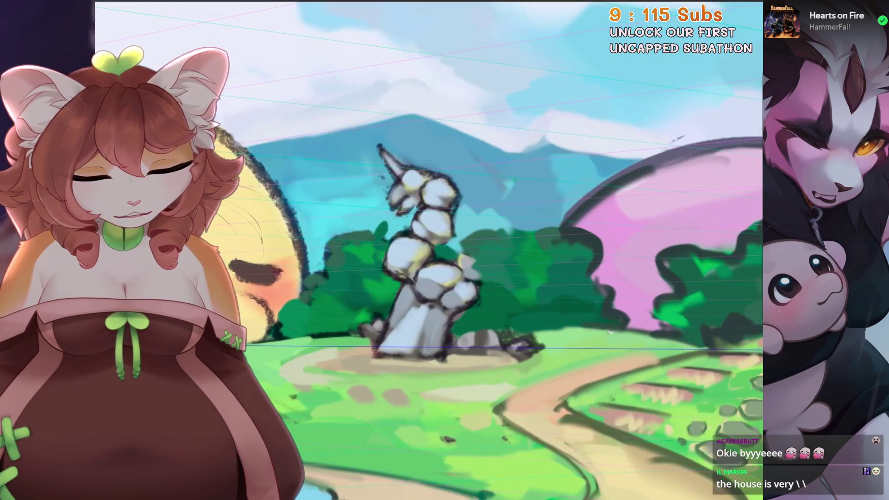
pyautogui.scroll(1, 424, 281)
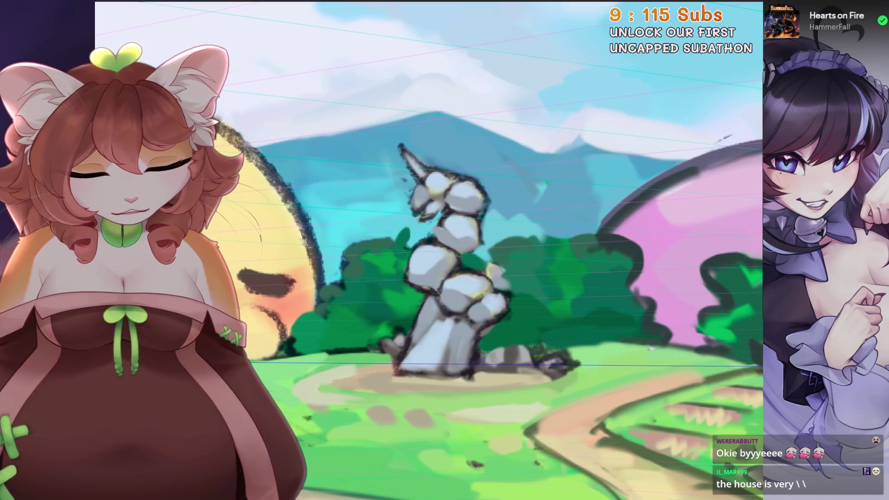
pyautogui.scroll(2, 430, 214)
pyautogui.hotkey('ctrl', 'z')
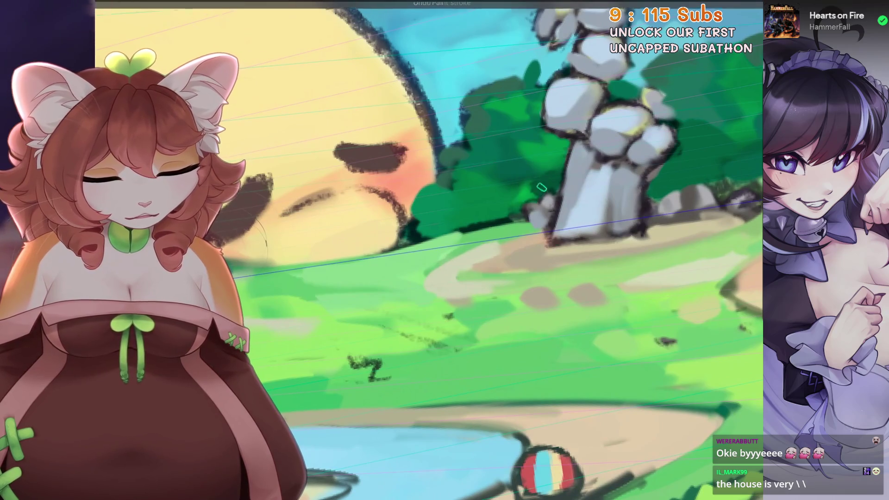
# Step: Paint green beside the tower and try a dark river-bank outline, then undo it
pyautogui.moveTo(547, 204); pyautogui.dragTo(537, 207)
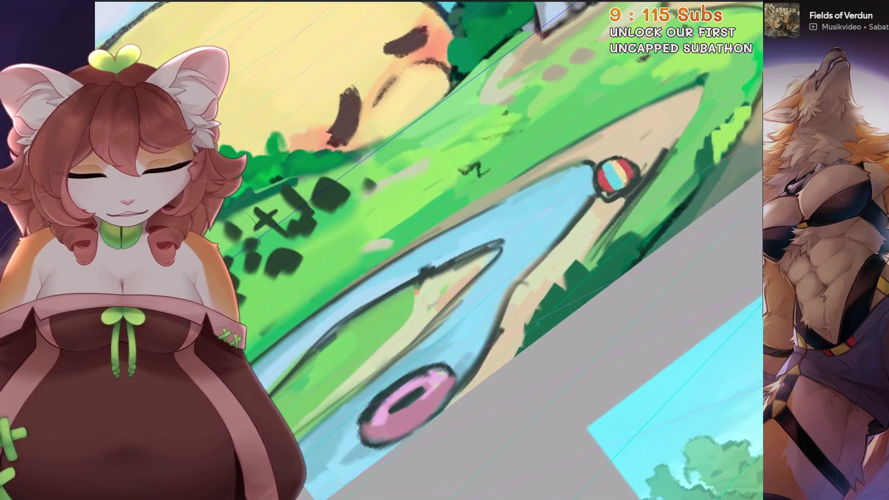
pyautogui.moveTo(591, 199)
pyautogui.mouseDown()
pyautogui.moveTo(507, 297)
pyautogui.moveTo(460, 387)
pyautogui.mouseUp()
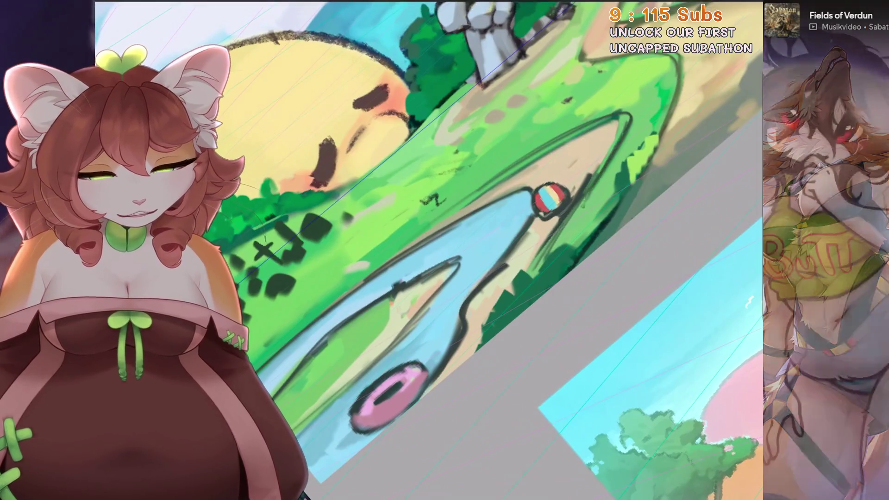
pyautogui.hotkey('ctrl', '0')
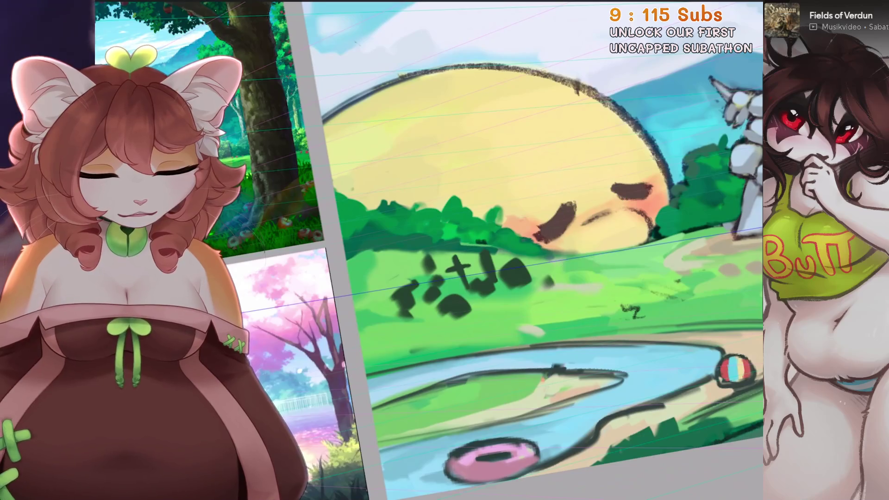
pyautogui.hotkey('ctrl', 'z')
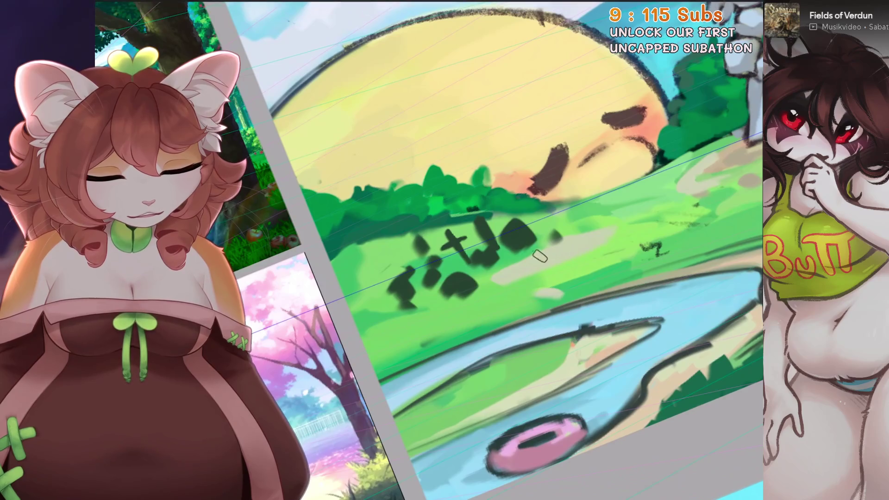
# Step: Lay a light beige stroke and dark outlines across the grass
pyautogui.moveTo(507, 263); pyautogui.dragTo(516, 267)
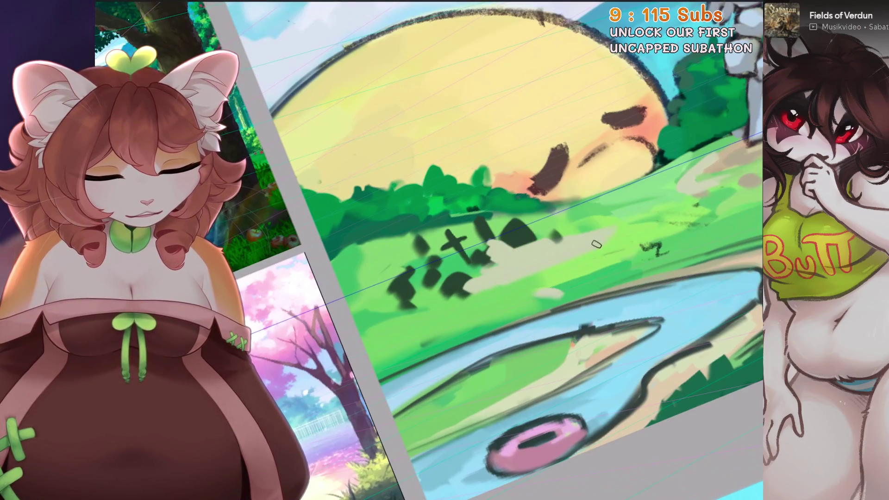
pyautogui.scroll(-2, 538, 248)
pyautogui.scroll(2, 557, 242)
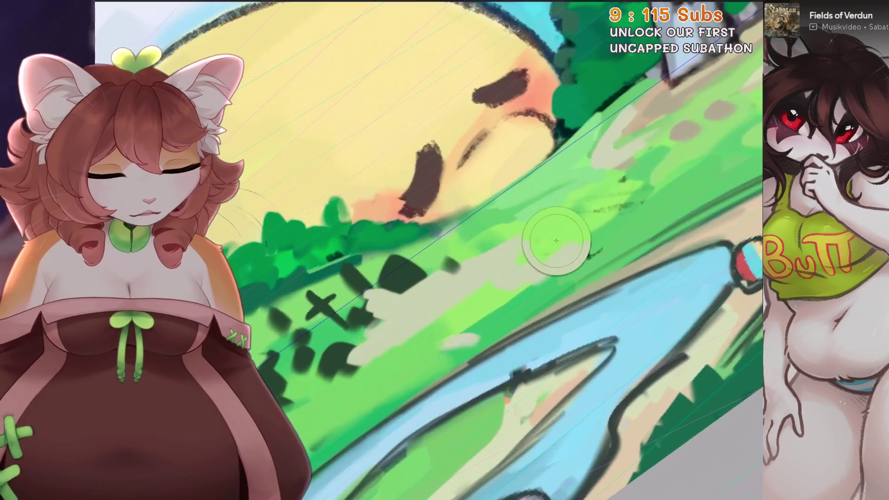
pyautogui.moveTo(477, 291); pyautogui.dragTo(625, 237)
pyautogui.scroll(-2, 625, 238)
pyautogui.moveTo(482, 265); pyautogui.dragTo(531, 230)
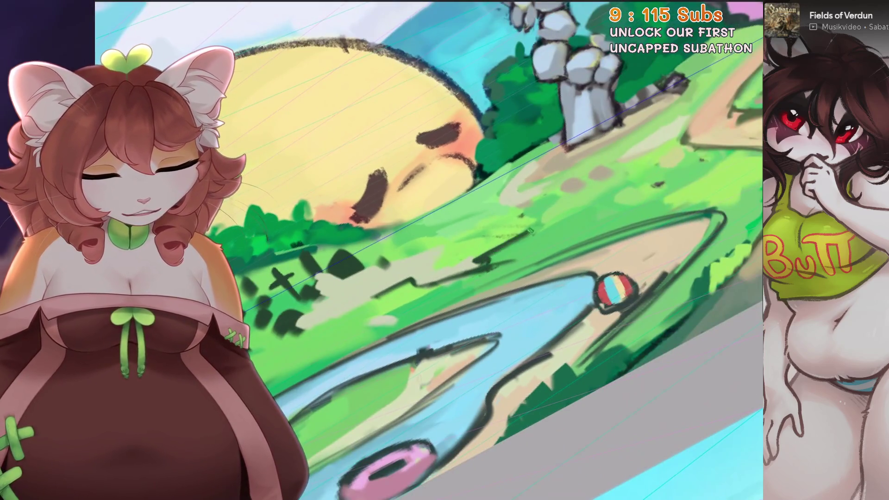
pyautogui.scroll(3, 554, 213)
# Step: Sketch dark cross and stone shapes and cover parts with beige strokes
pyautogui.moveTo(591, 215); pyautogui.dragTo(636, 188)
pyautogui.moveTo(540, 221)
pyautogui.mouseDown()
pyautogui.moveTo(528, 241)
pyautogui.moveTo(545, 245)
pyautogui.moveTo(465, 255)
pyautogui.moveTo(394, 294)
pyautogui.mouseUp()
pyautogui.moveTo(352, 320); pyautogui.dragTo(504, 232)
pyautogui.hotkey('ctrl', '0')
pyautogui.scroll(-3, 431, 250)
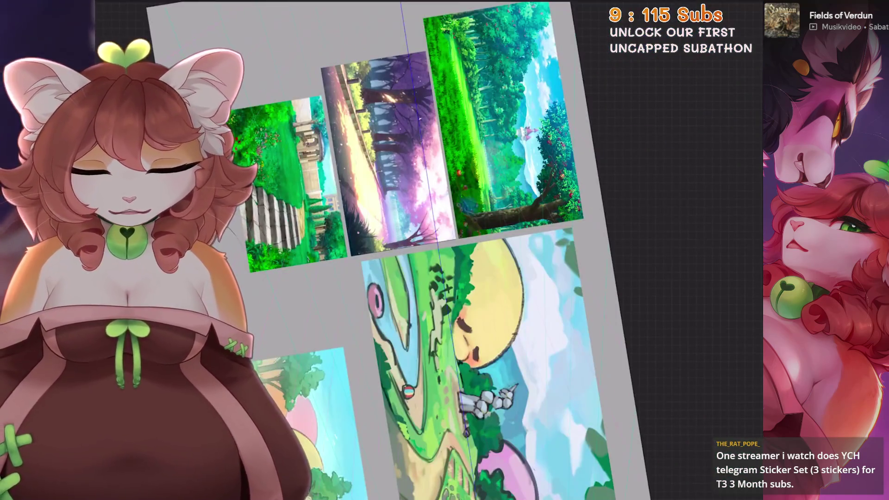
pyautogui.scroll(5, 522, 225)
# Step: Pick up colours from the painting and the grass
pyautogui.keyDown('ctrl'); pyautogui.click(522, 226); pyautogui.keyUp('ctrl')
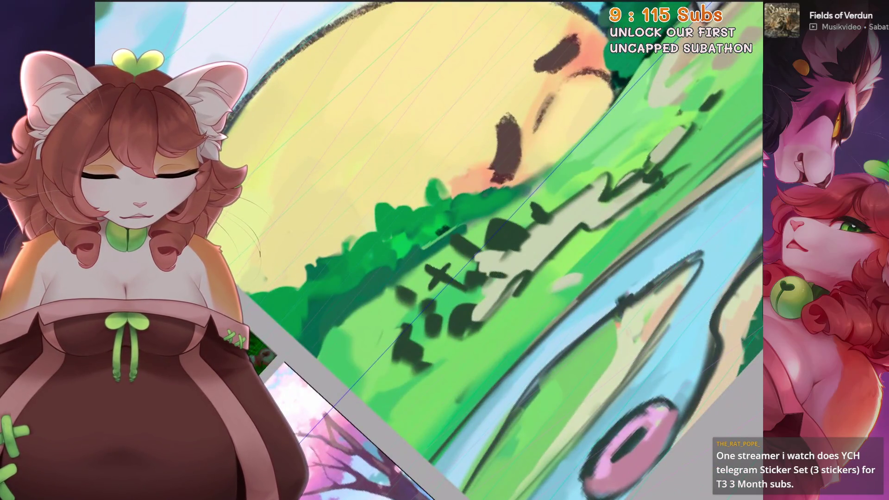
pyautogui.press('5')
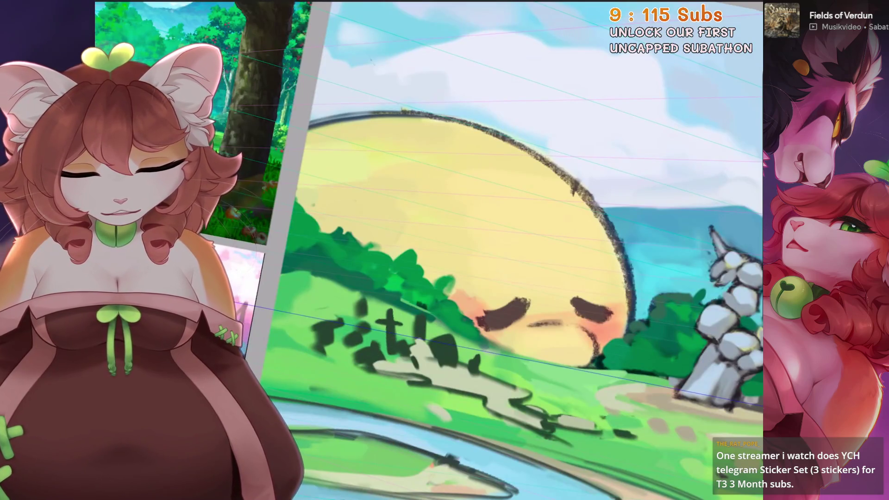
pyautogui.scroll(2, 434, 284)
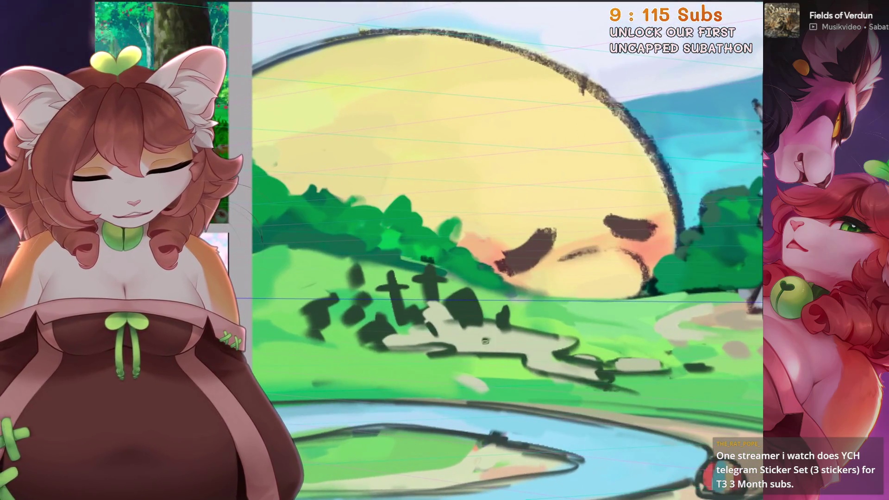
pyautogui.press('4')
pyautogui.keyDown('ctrl'); pyautogui.click(460, 357); pyautogui.keyUp('ctrl')
# Step: Fill two dark tombstone shapes with beige and overlap the lower-left stones with green foliage
pyautogui.keyDown('ctrl'); pyautogui.click(718, 242); pyautogui.keyUp('ctrl')
pyautogui.moveTo(462, 259)
pyautogui.mouseDown()
pyautogui.moveTo(471, 249)
pyautogui.moveTo(416, 234)
pyautogui.mouseUp()
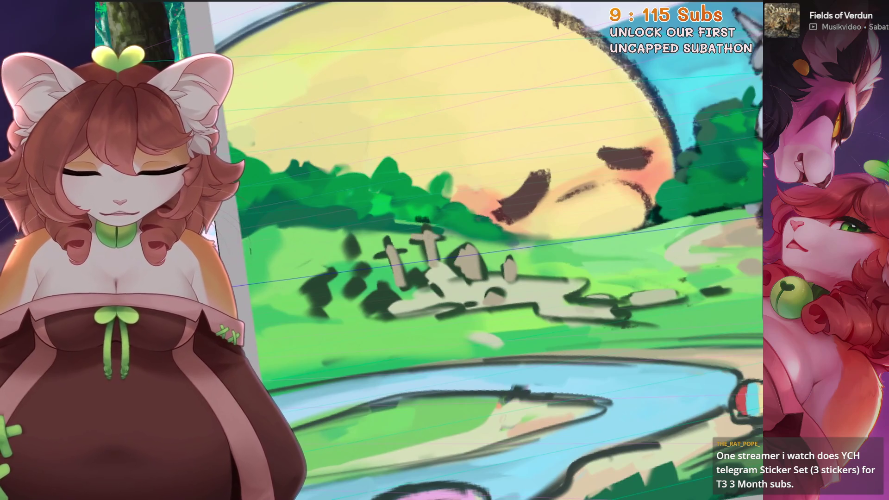
pyautogui.moveTo(323, 301)
pyautogui.mouseDown()
pyautogui.moveTo(328, 312)
pyautogui.moveTo(361, 271)
pyautogui.moveTo(366, 297)
pyautogui.mouseUp()
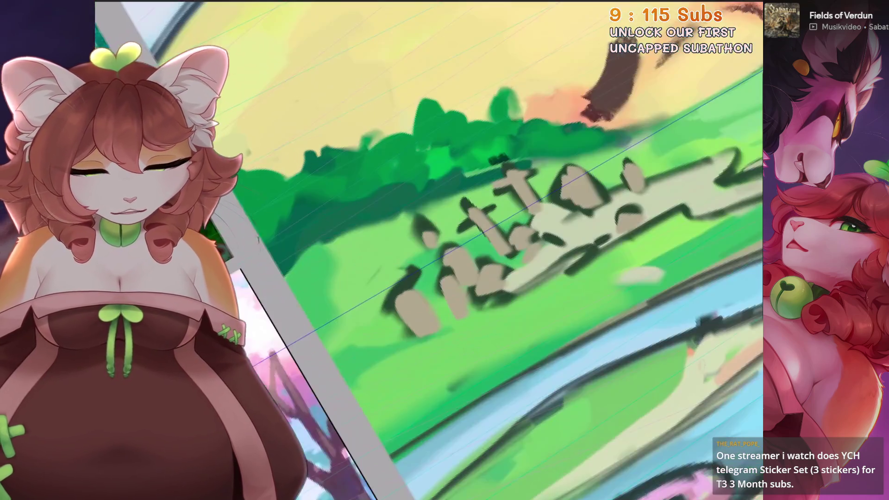
pyautogui.press('-')
pyautogui.moveTo(437, 308)
pyautogui.mouseDown()
pyautogui.moveTo(444, 328)
pyautogui.moveTo(496, 301)
pyautogui.mouseUp()
pyautogui.moveTo(442, 305); pyautogui.dragTo(428, 278)
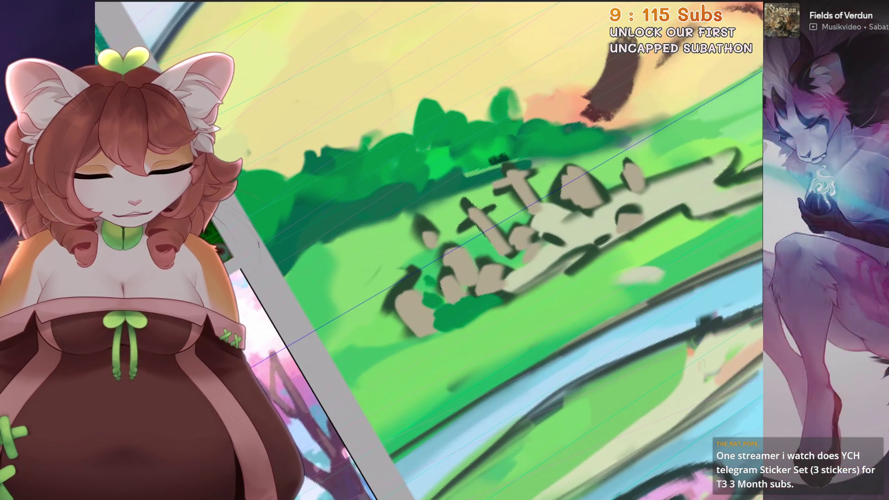
# Step: Reframe the view upright over the river and switch to freehand selection
pyautogui.hotkey('ctrl', '0')
pyautogui.hotkey('ctrl', 'z')
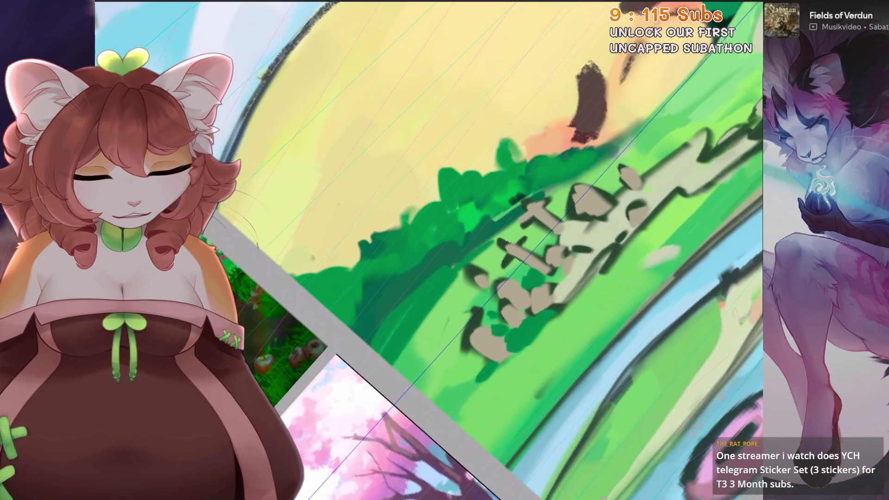
pyautogui.press('-')
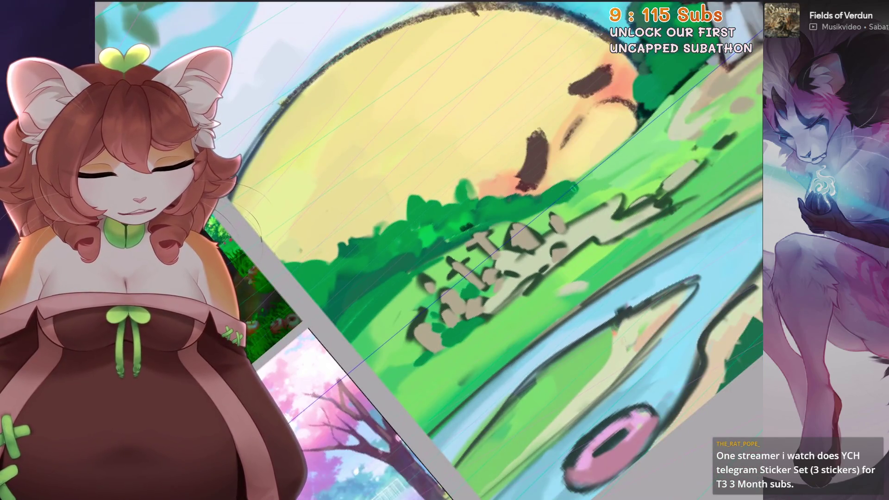
pyautogui.hotkey('ctrl', '0')
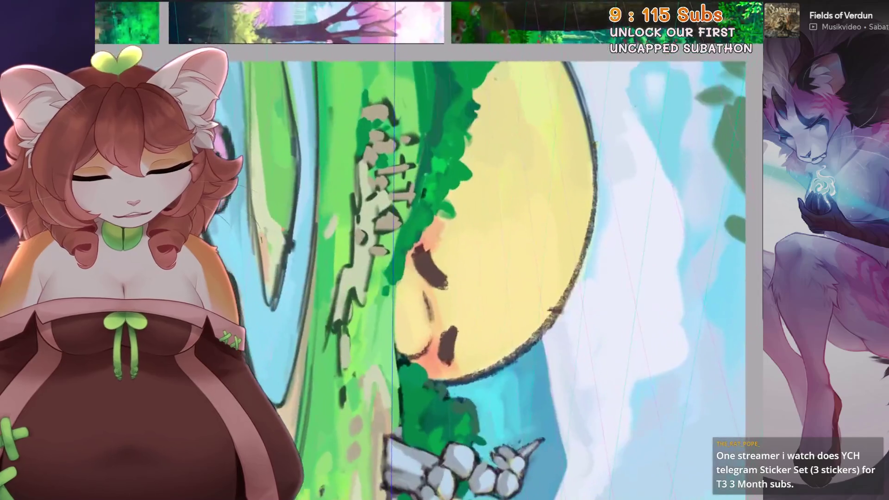
pyautogui.hotkey('ctrl', '0')
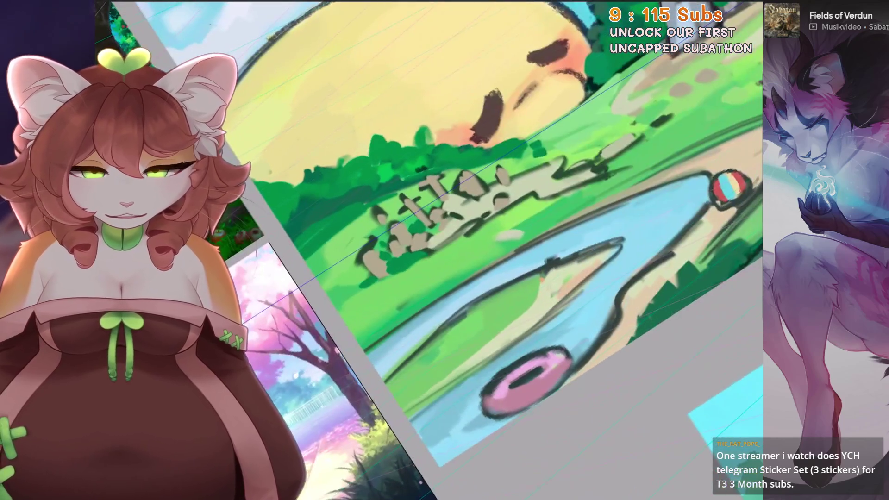
pyautogui.press('s')
pyautogui.click(453, 254)
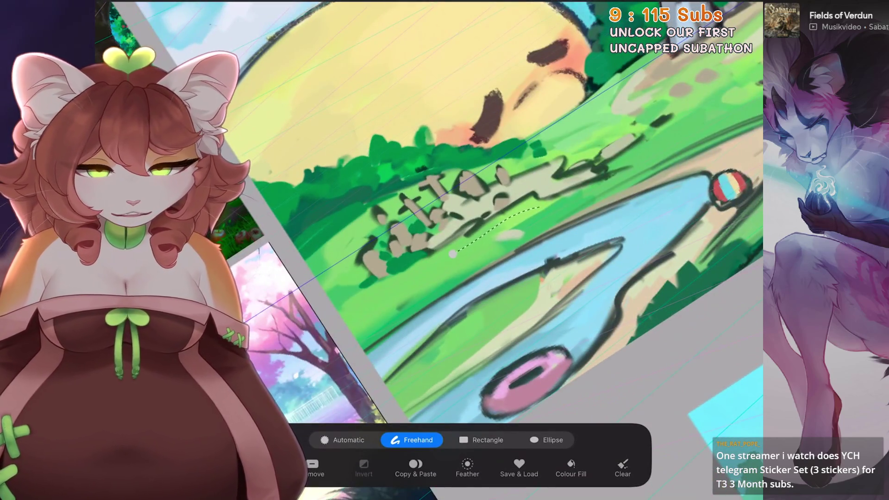
pyautogui.hotkey('ctrl', 'z')
pyautogui.press('b')
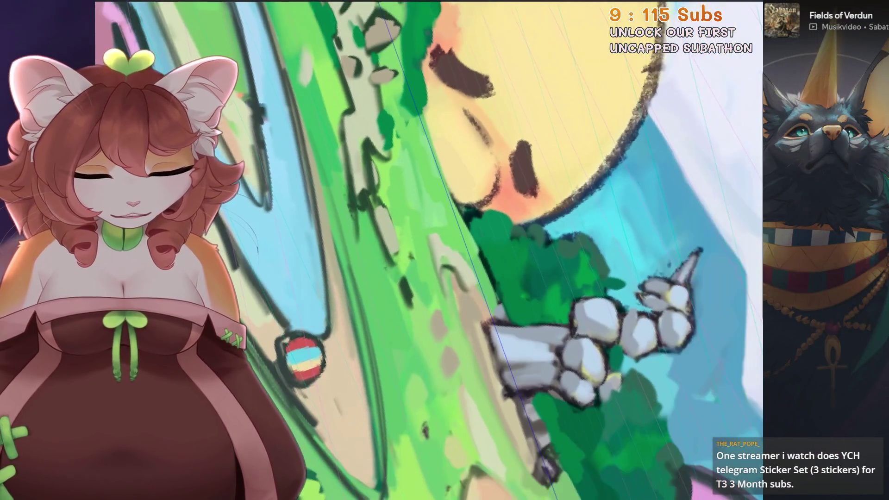
# Step: Paint strokes along the path and grass near the tombstones, undoing two stray strokes
pyautogui.moveTo(431, 241); pyautogui.dragTo(452, 324)
pyautogui.moveTo(440, 259); pyautogui.dragTo(489, 391)
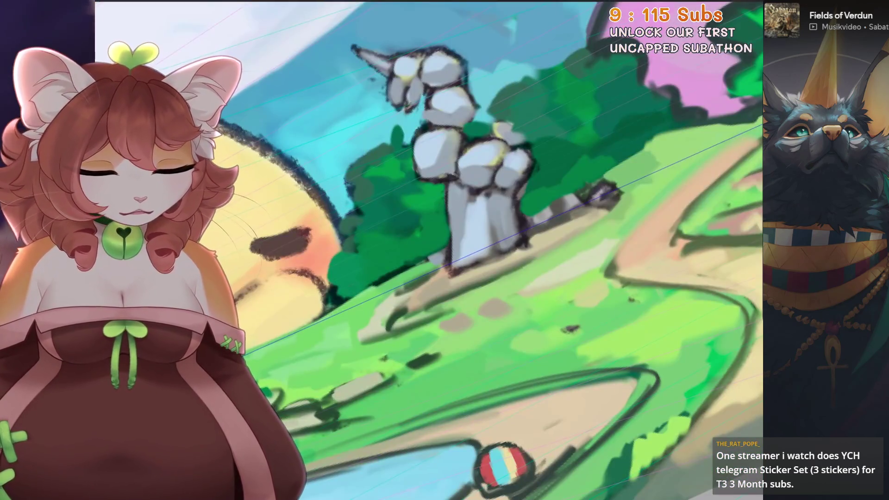
pyautogui.moveTo(620, 206); pyautogui.dragTo(542, 270)
pyautogui.hotkey('ctrl', 'z')
pyautogui.moveTo(602, 240)
pyautogui.mouseDown()
pyautogui.moveTo(518, 289)
pyautogui.moveTo(597, 241)
pyautogui.mouseUp()
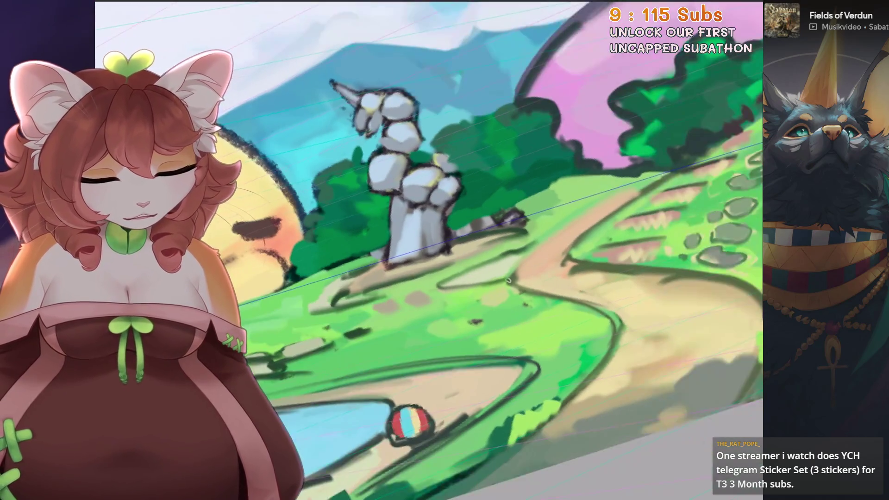
pyautogui.moveTo(482, 287); pyautogui.dragTo(512, 278)
pyautogui.hotkey('ctrl', 'z')
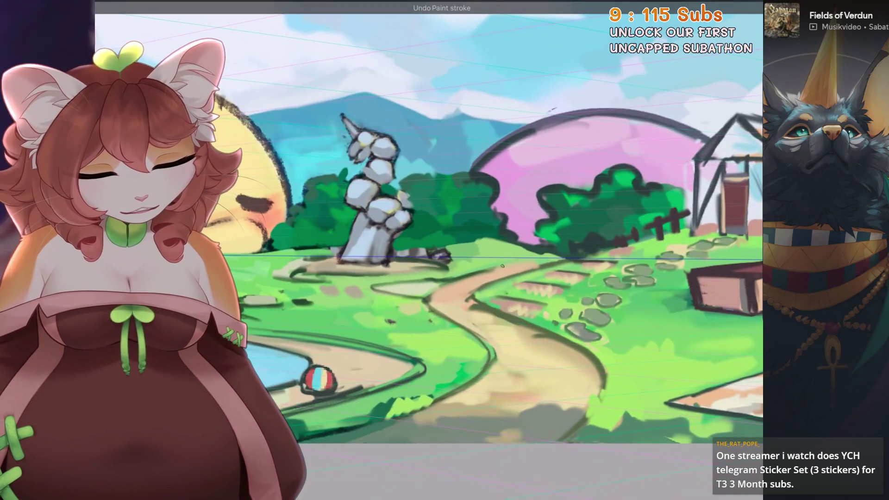
# Step: Sample the grass green and paint over the beige path and dark strokes
pyautogui.moveTo(509, 209)
pyautogui.mouseDown()
pyautogui.moveTo(463, 278)
pyautogui.moveTo(514, 261)
pyautogui.moveTo(544, 269)
pyautogui.moveTo(548, 281)
pyautogui.mouseUp()
pyautogui.click(513, 260)
pyautogui.click(548, 282)
pyautogui.moveTo(507, 316); pyautogui.dragTo(506, 288)
pyautogui.moveTo(584, 205)
pyautogui.mouseDown()
pyautogui.moveTo(435, 273)
pyautogui.moveTo(468, 236)
pyautogui.moveTo(532, 208)
pyautogui.moveTo(509, 208)
pyautogui.moveTo(579, 172)
pyautogui.mouseUp()
pyautogui.click(561, 188)
pyautogui.moveTo(393, 306)
pyautogui.mouseDown()
pyautogui.moveTo(500, 204)
pyautogui.moveTo(655, 151)
pyautogui.mouseUp()
pyautogui.scroll(-1, 581, 182)
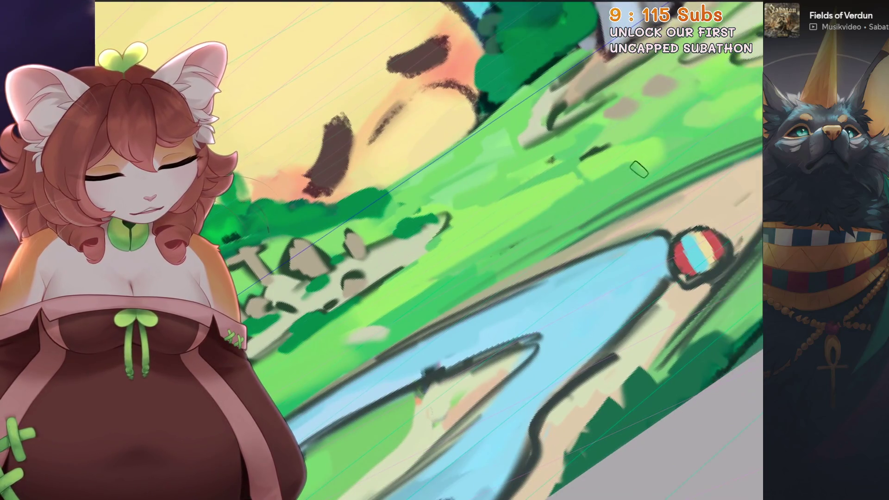
# Step: Paint bright green over the bushes behind the rocks and undo a stray dark stroke
pyautogui.scroll(2, 393, 338)
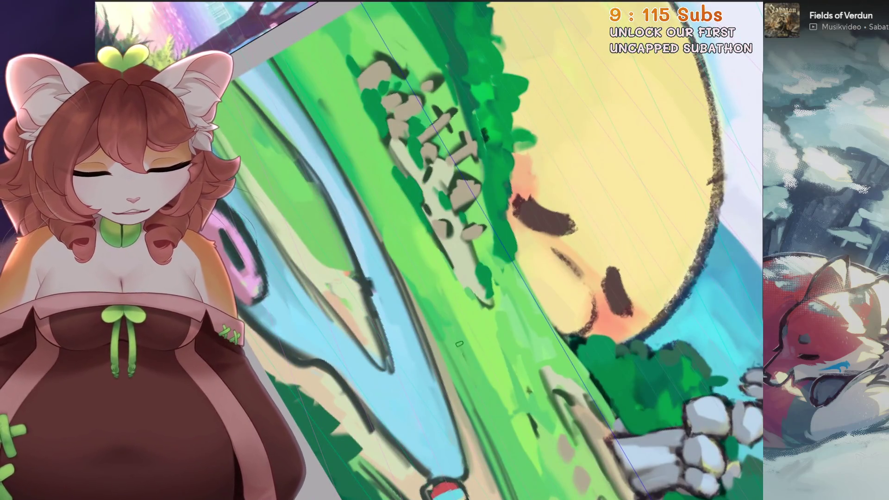
pyautogui.scroll(-3, 507, 316)
pyautogui.scroll(3, 519, 337)
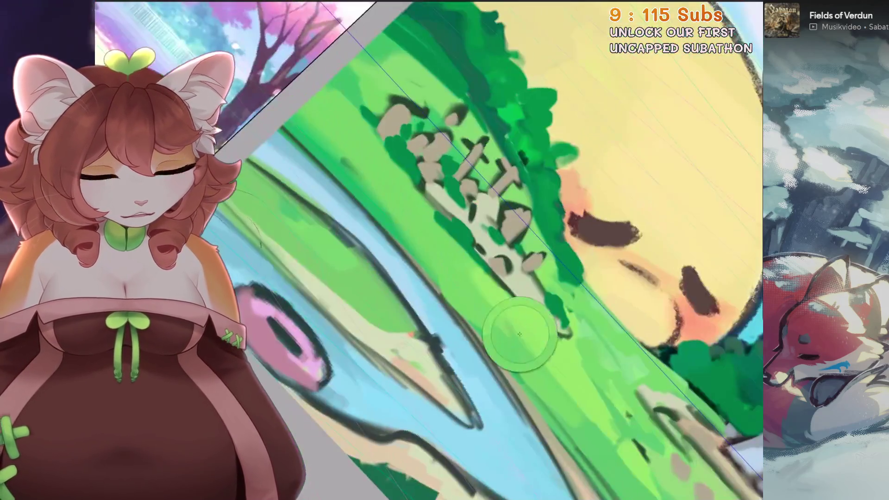
pyautogui.hotkey('ctrl', '0')
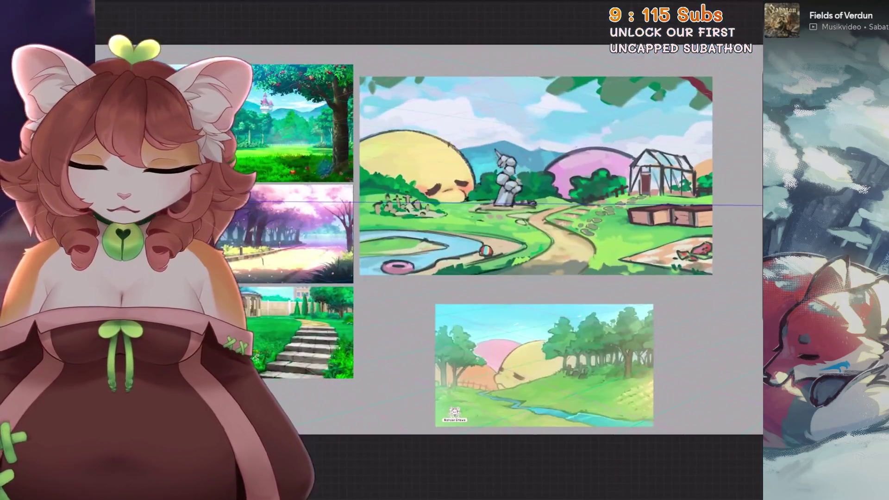
pyautogui.hotkey('ctrl', '0')
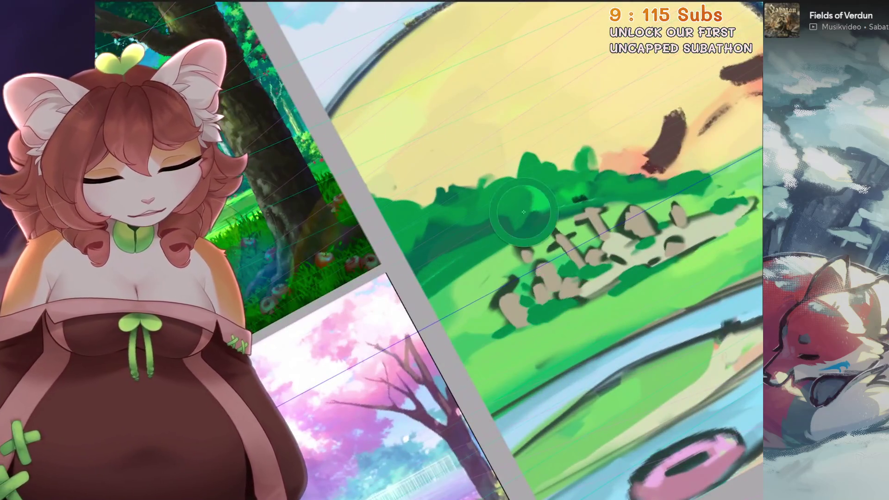
pyautogui.moveTo(528, 207)
pyautogui.mouseDown()
pyautogui.moveTo(491, 231)
pyautogui.moveTo(468, 233)
pyautogui.moveTo(458, 246)
pyautogui.moveTo(463, 264)
pyautogui.mouseUp()
pyautogui.moveTo(505, 236); pyautogui.dragTo(420, 310)
pyautogui.moveTo(422, 278)
pyautogui.mouseDown()
pyautogui.moveTo(418, 320)
pyautogui.moveTo(399, 330)
pyautogui.moveTo(395, 319)
pyautogui.mouseUp()
pyautogui.hotkey('ctrl', 'z')
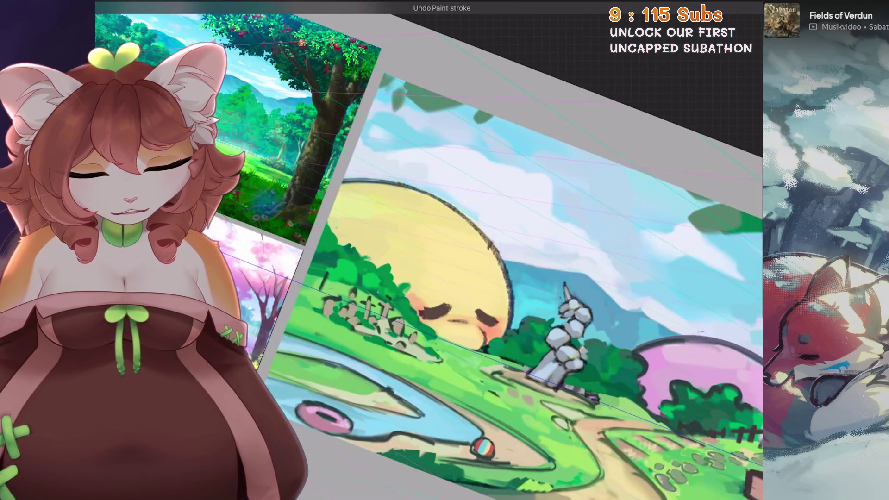
# Step: Check the whole scene against the references, then return to the yellow hill close-up
pyautogui.scroll(5, 504, 250)
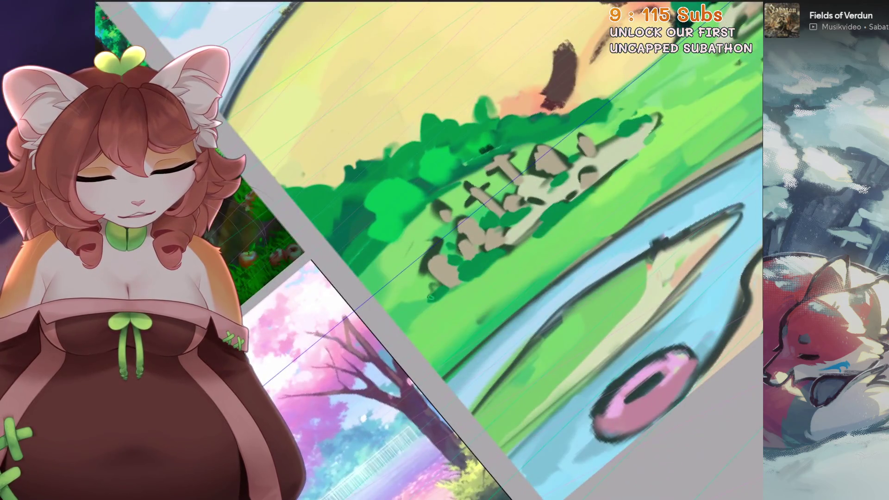
pyautogui.hotkey('ctrl', '0')
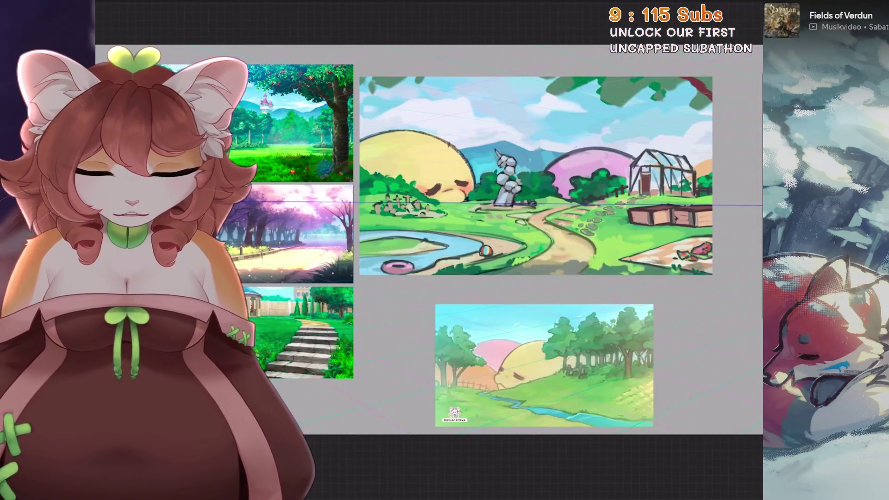
pyautogui.scroll(5, 427, 278)
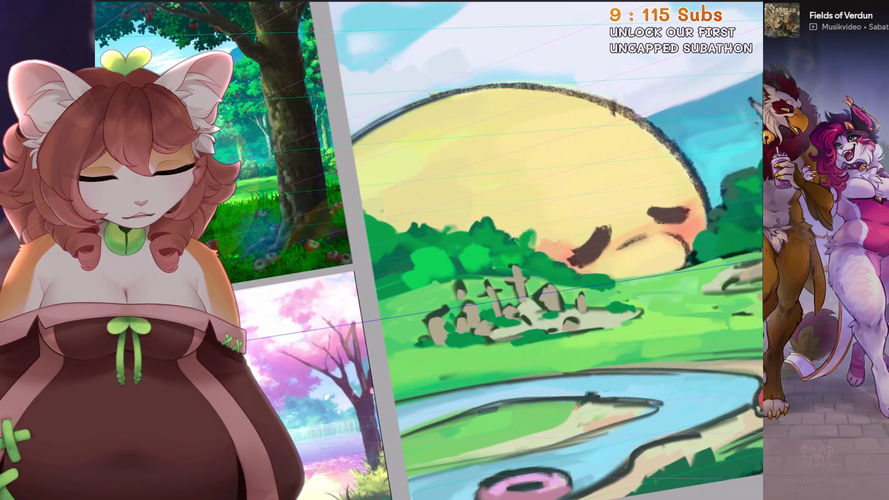
pyautogui.hotkey('ctrl', '0')
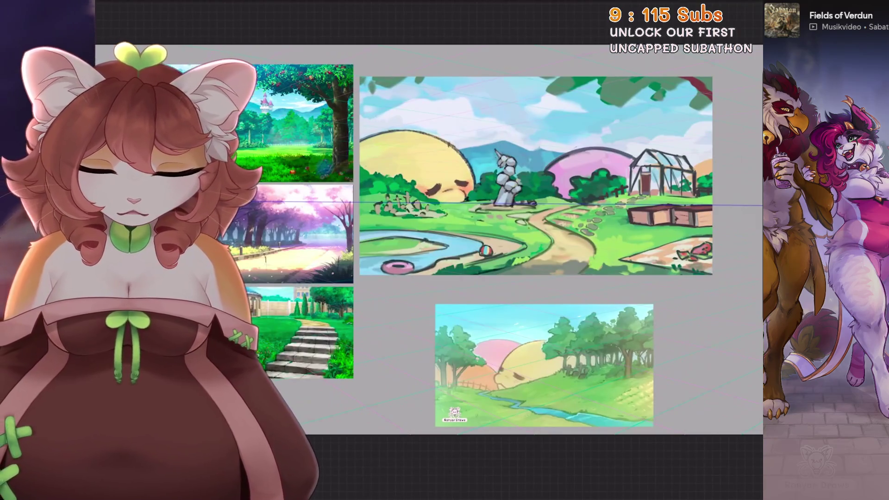
pyautogui.hotkey('ctrl', 'z')
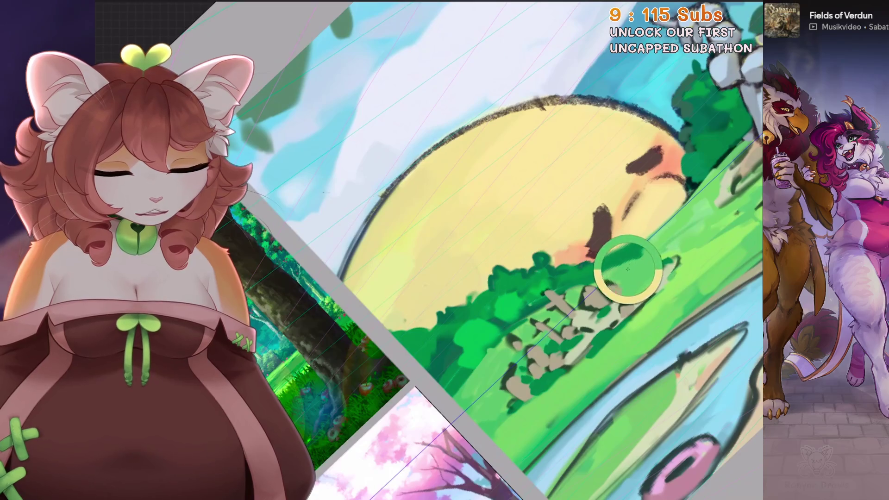
# Step: Undo two earlier paint strokes and fit the whole canvas in view
pyautogui.hotkey('ctrl', 'z')
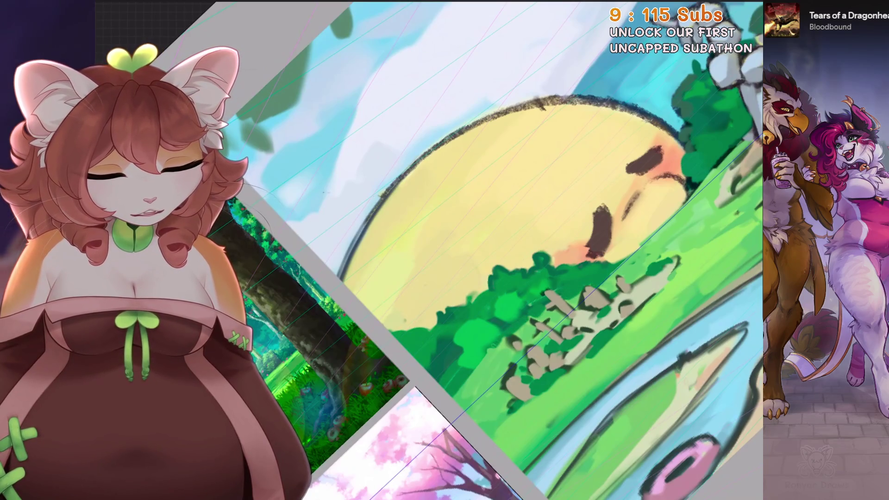
pyautogui.hotkey('ctrl', 'z')
pyautogui.hotkey('ctrl', '0')
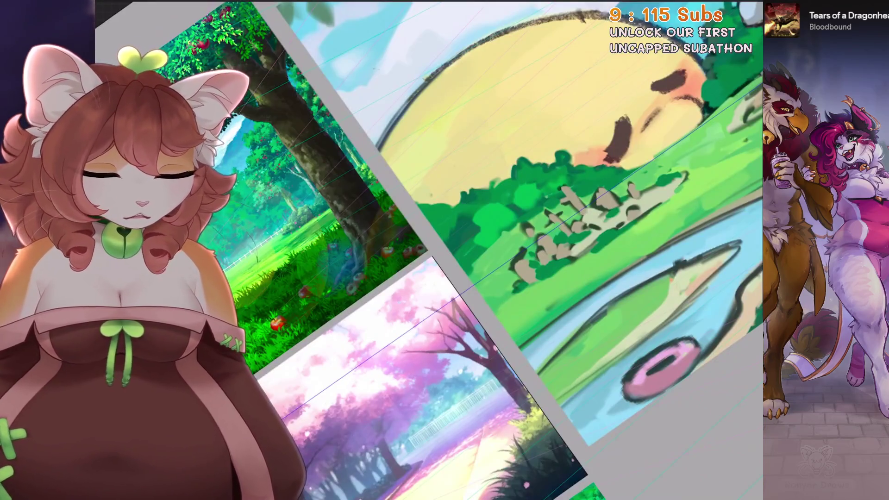
pyautogui.hotkey('ctrl', '0')
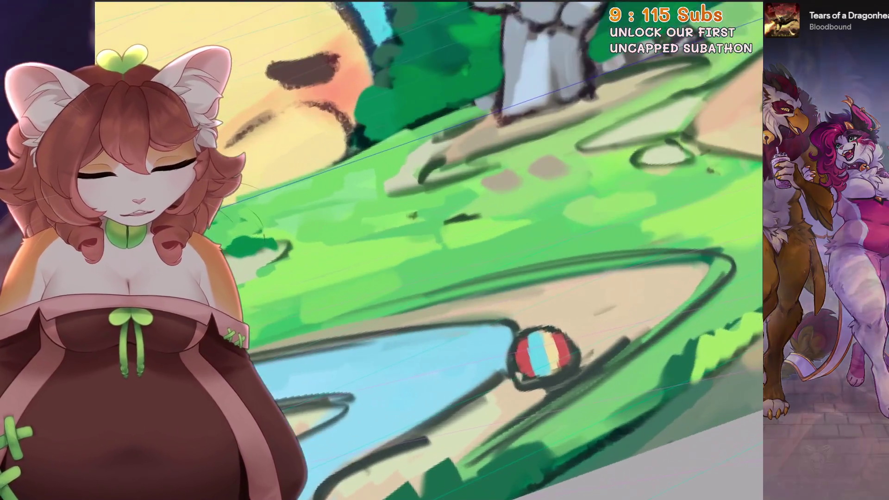
# Step: Draw a small dark chair's back, seat and legs on the grass, removing a stray stroke
pyautogui.moveTo(513, 193)
pyautogui.mouseDown()
pyautogui.moveTo(519, 246)
pyautogui.moveTo(574, 172)
pyautogui.moveTo(579, 225)
pyautogui.mouseUp()
pyautogui.moveTo(523, 253)
pyautogui.mouseDown()
pyautogui.moveTo(456, 270)
pyautogui.moveTo(558, 239)
pyautogui.moveTo(593, 238)
pyautogui.mouseUp()
pyautogui.moveTo(593, 240); pyautogui.dragTo(536, 264)
pyautogui.hotkey('ctrl', '0')
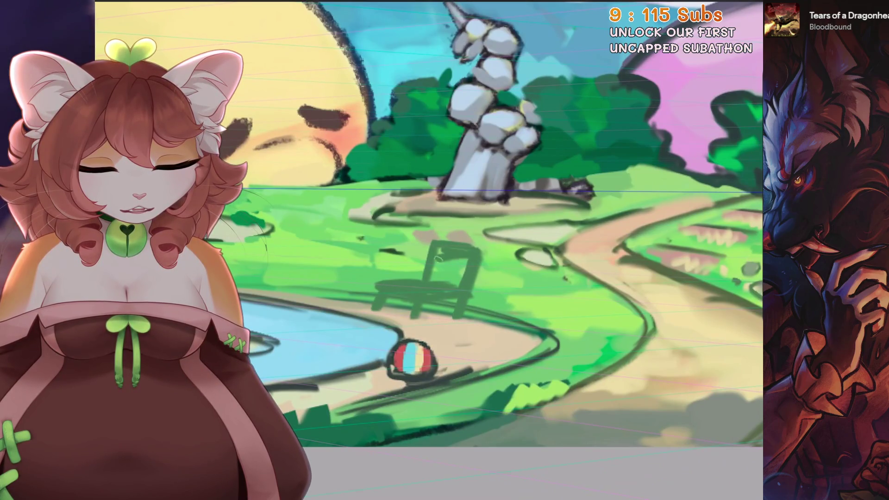
pyautogui.hotkey('ctrl', '-')
pyautogui.hotkey('ctrl', '0')
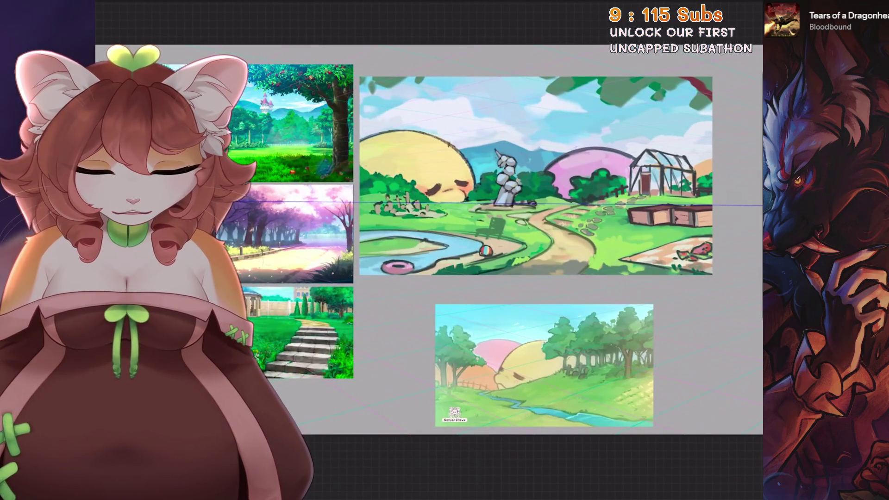
pyautogui.hotkey('ctrl', 'z')
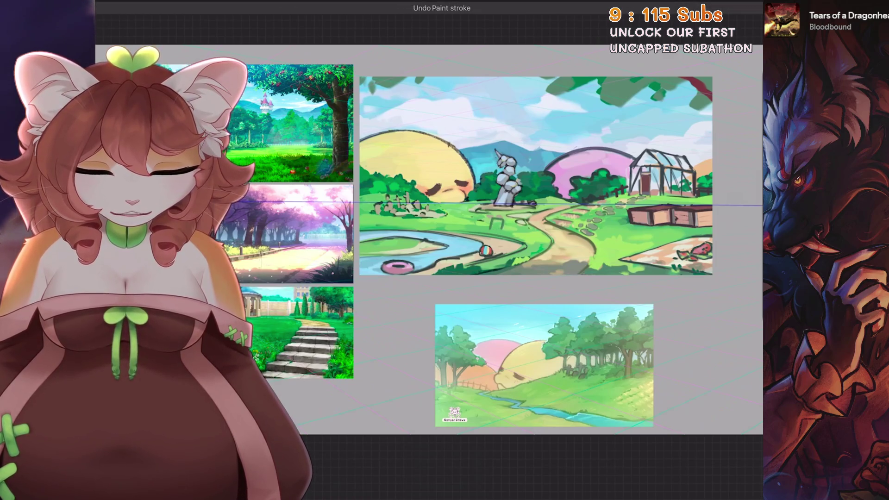
pyautogui.scroll(5, 509, 185)
# Step: Lasso the rock cluster beside the bushes and shift it slightly up and to the left
pyautogui.press('s')
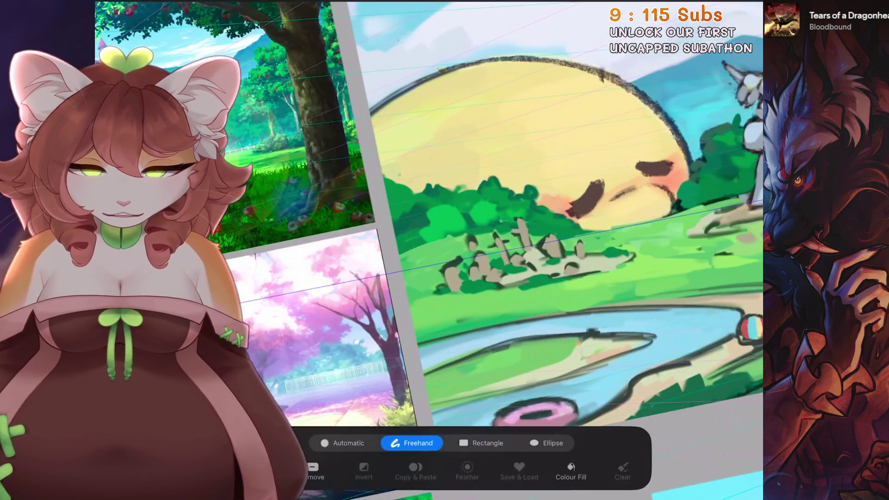
pyautogui.moveTo(518, 301); pyautogui.dragTo(644, 250)
pyautogui.moveTo(516, 212)
pyautogui.mouseDown()
pyautogui.moveTo(519, 301)
pyautogui.moveTo(511, 276)
pyautogui.mouseUp()
pyautogui.press('v')
pyautogui.scroll(-3, 509, 231)
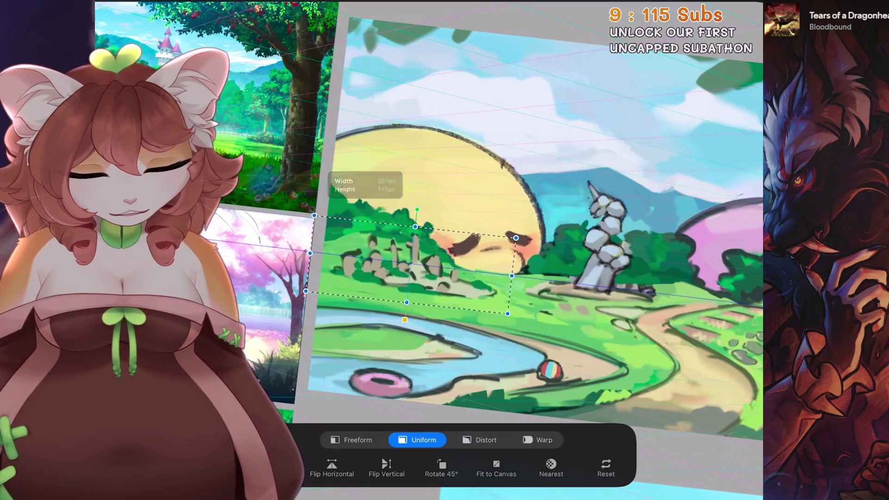
pyautogui.scroll(-2, 463, 232)
pyautogui.moveTo(371, 269)
pyautogui.mouseDown()
pyautogui.moveTo(358, 263)
pyautogui.moveTo(377, 247)
pyautogui.mouseUp()
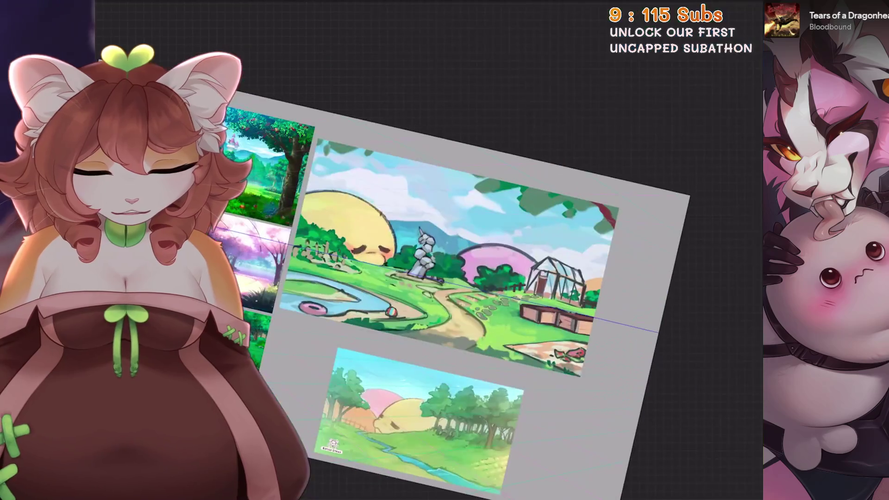
pyautogui.hotkey('ctrl', 'z')
pyautogui.hotkey('ctrl', 'z')
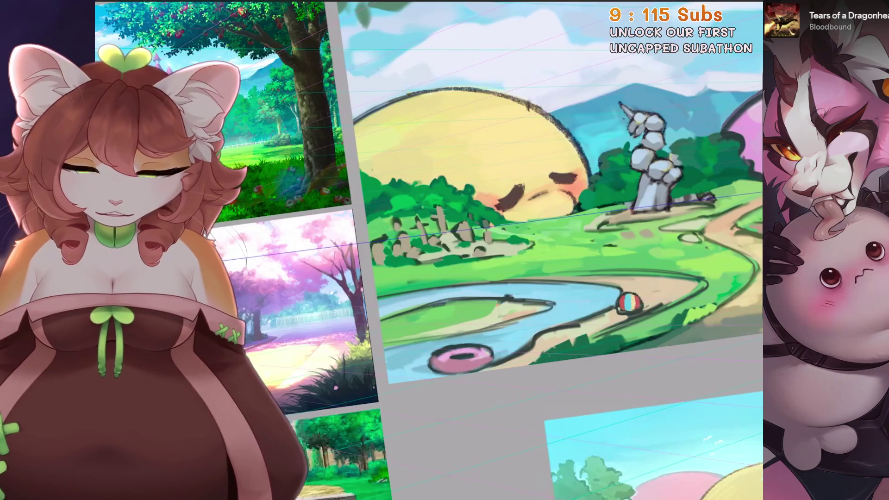
pyautogui.hotkey('ctrl', 'shift', 'z')
pyautogui.moveTo(445, 237); pyautogui.dragTo(438, 229)
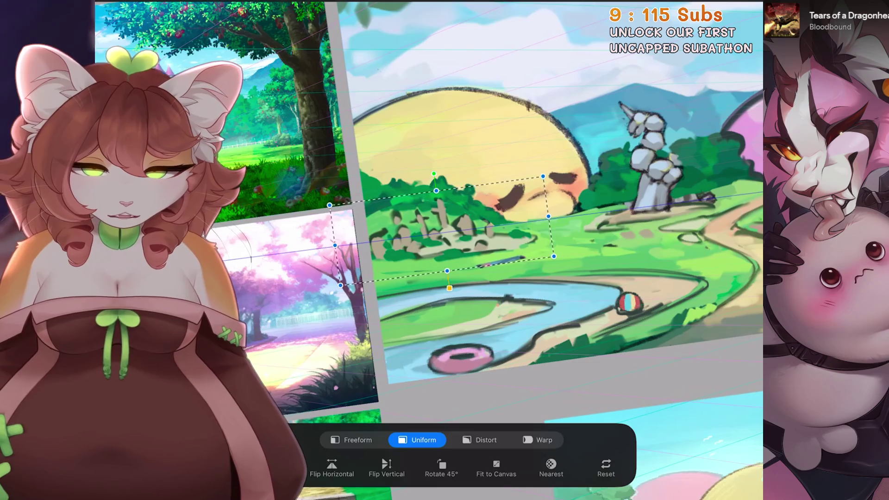
pyautogui.press('Return')
pyautogui.scroll(3, 546, 250)
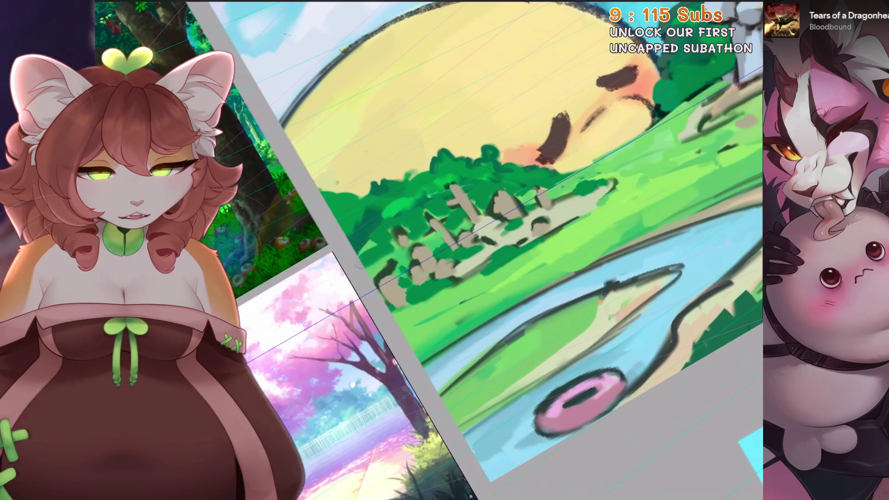
# Step: Fit the landscape in view and undo the last two paint strokes
pyautogui.moveTo(389, 254); pyautogui.dragTo(400, 256)
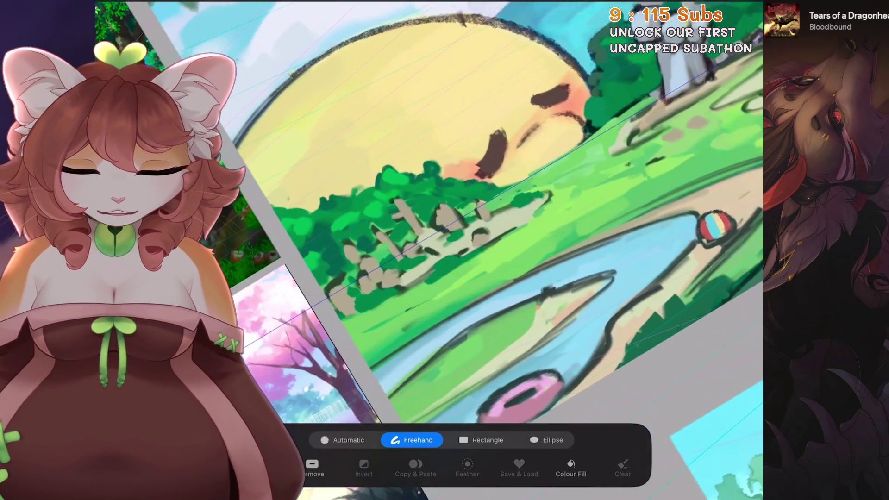
pyautogui.moveTo(332, 328)
pyautogui.mouseDown()
pyautogui.moveTo(532, 217)
pyautogui.moveTo(561, 188)
pyautogui.moveTo(401, 181)
pyautogui.mouseUp()
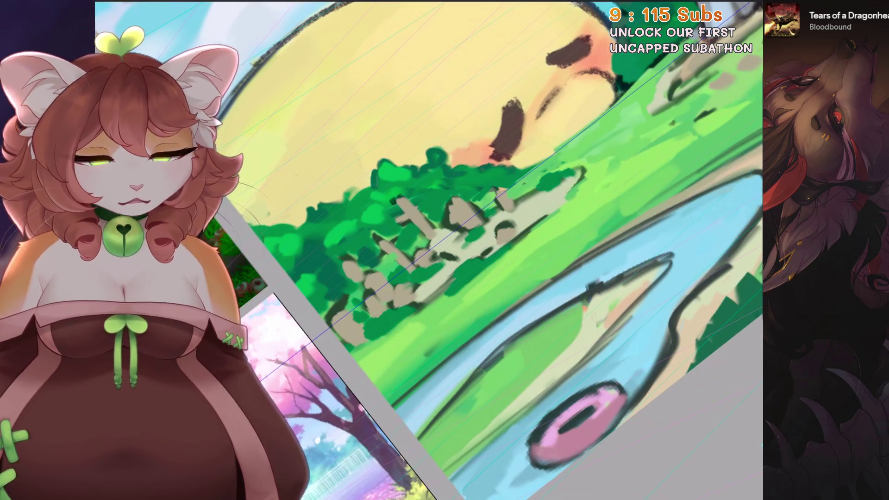
pyautogui.hotkey('ctrl', '0')
pyautogui.moveTo(523, 139); pyautogui.dragTo(491, 115)
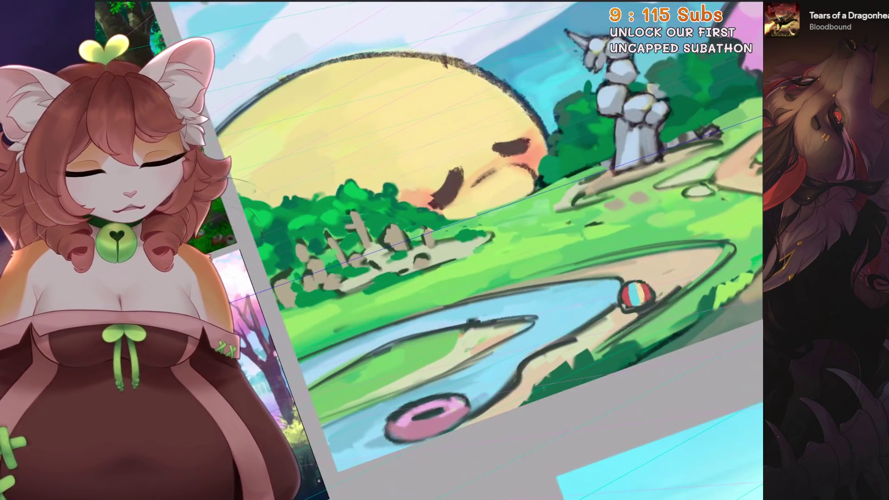
pyautogui.scroll(3, 357, 387)
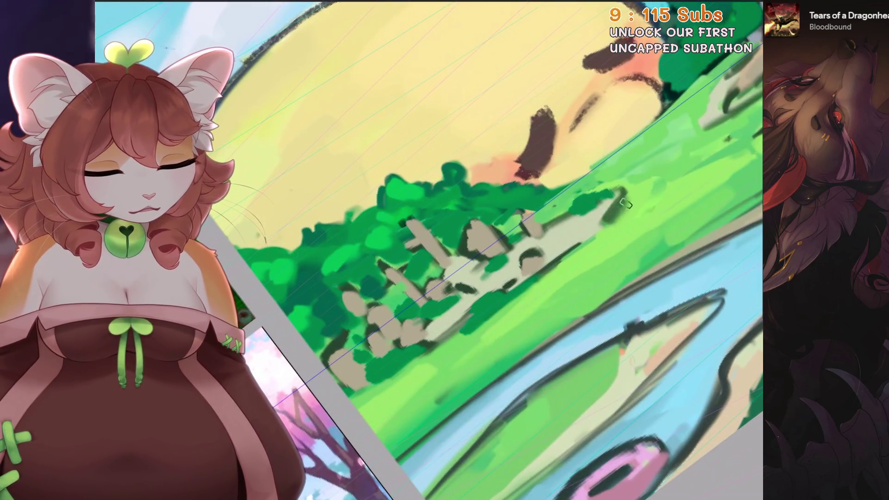
pyautogui.hotkey('ctrl', 'z')
pyautogui.scroll(-3, 429, 250)
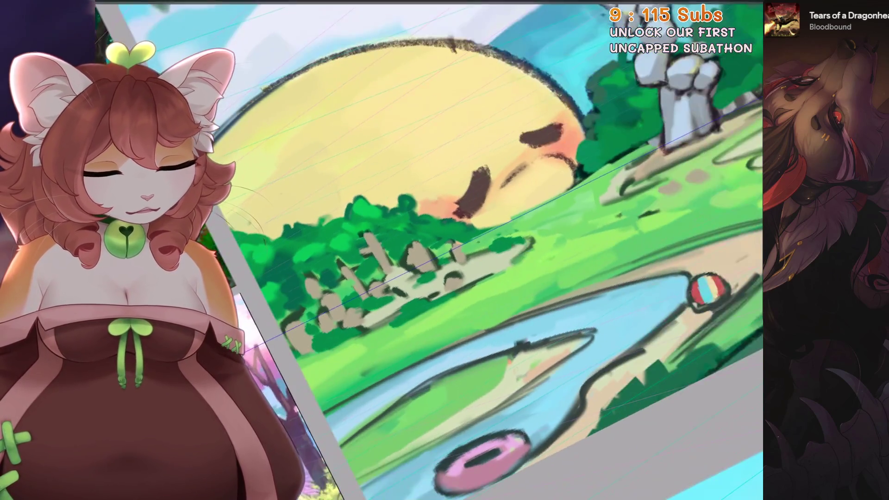
pyautogui.hotkey('ctrl', 'z')
# Step: Paint a dark zigzag of strokes across the grass
pyautogui.moveTo(575, 237); pyautogui.dragTo(530, 253)
pyautogui.moveTo(470, 286)
pyautogui.mouseDown()
pyautogui.moveTo(523, 274)
pyautogui.moveTo(507, 281)
pyautogui.mouseUp()
pyautogui.moveTo(563, 245); pyautogui.dragTo(504, 275)
pyautogui.scroll(-5, 504, 274)
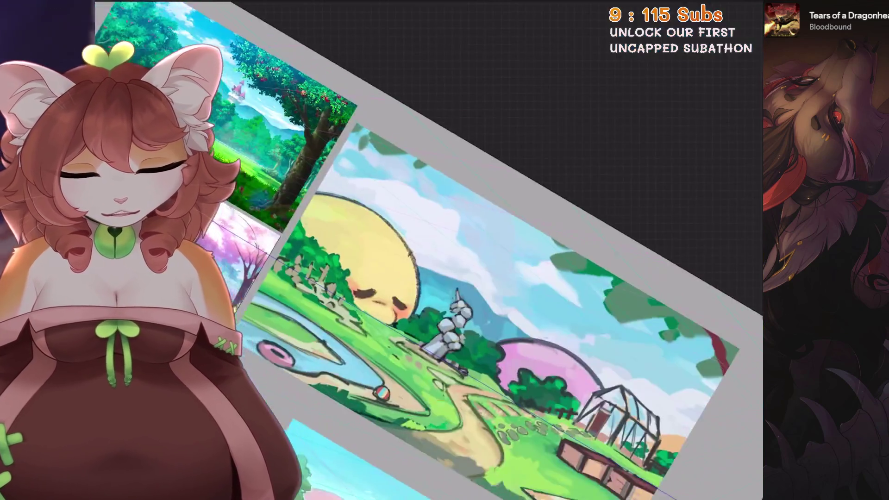
pyautogui.scroll(5, 504, 274)
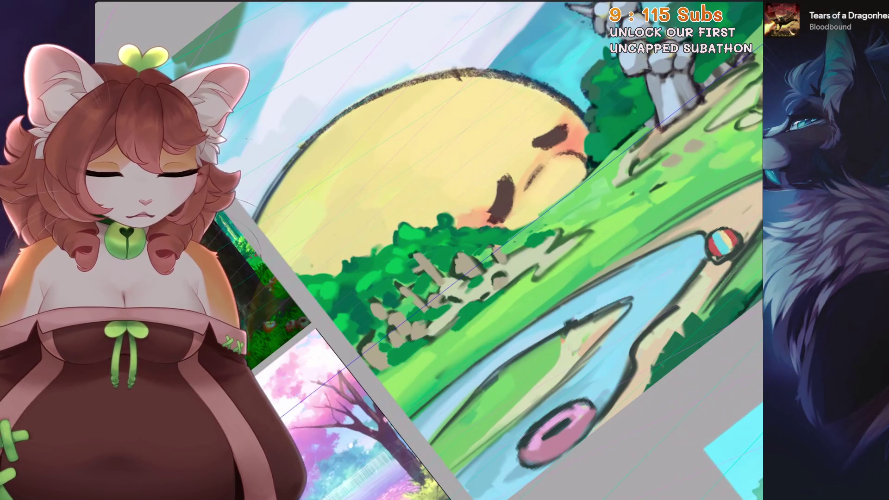
# Step: Zoom and tilt onto the pond, then undo the three latest small strokes there
pyautogui.moveTo(534, 313); pyautogui.dragTo(439, 388)
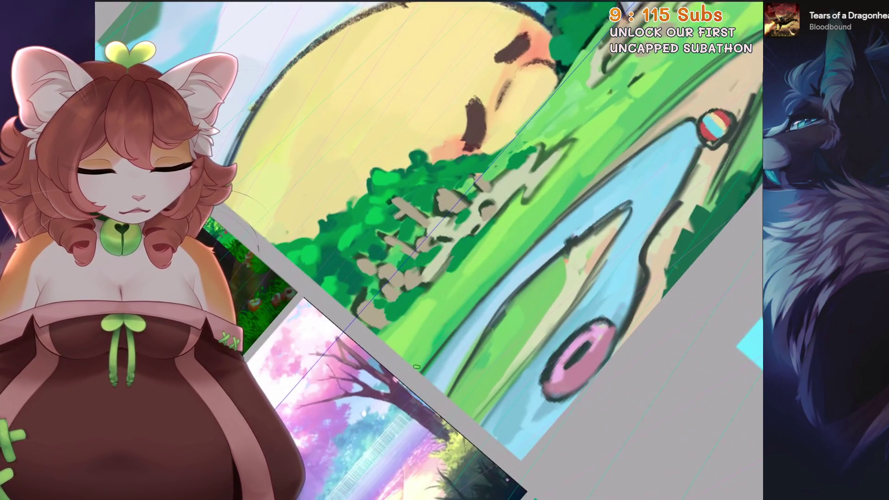
pyautogui.press('5')
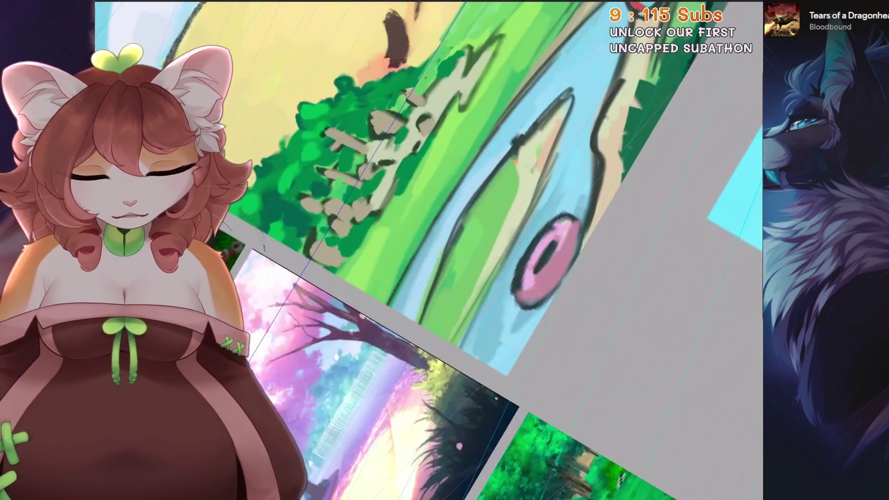
pyautogui.moveTo(440, 283); pyautogui.dragTo(413, 352)
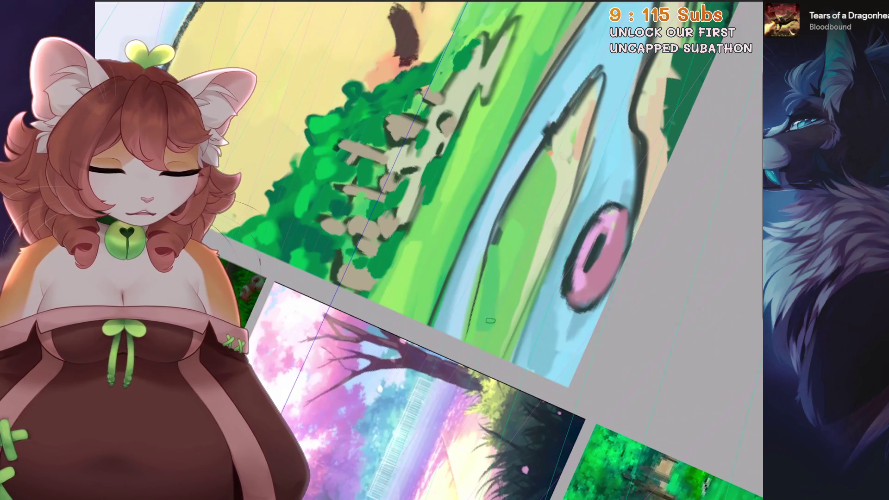
pyautogui.scroll(-5, 537, 222)
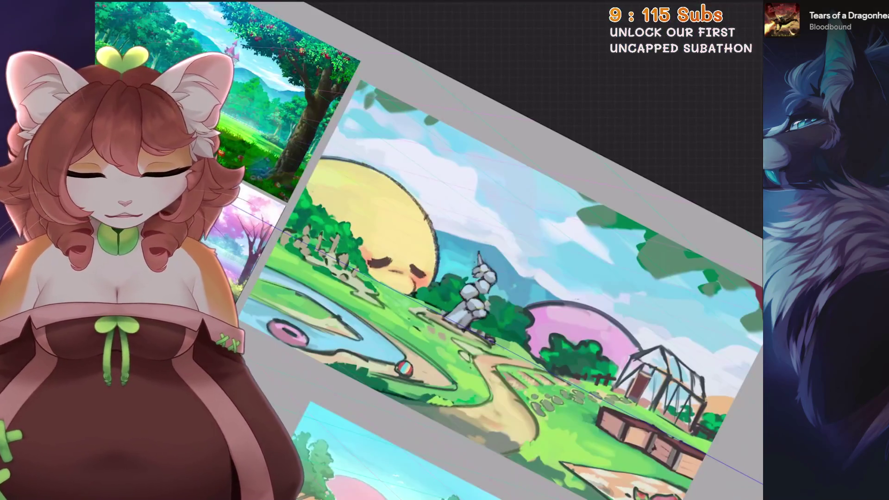
pyautogui.scroll(5, 431, 215)
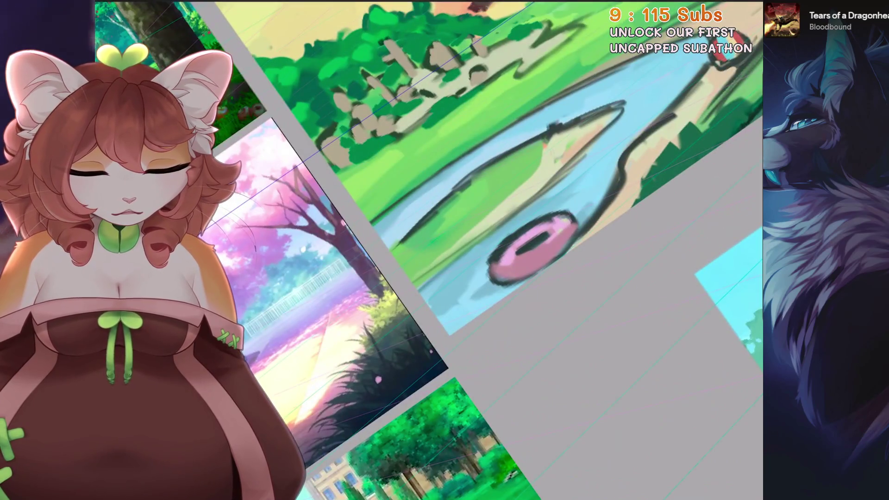
pyautogui.press('4')
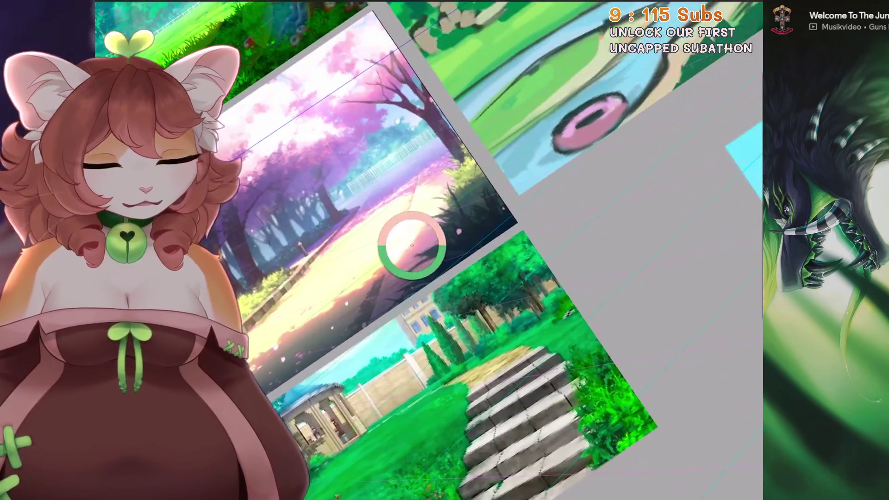
pyautogui.hotkey('ctrl', 'z')
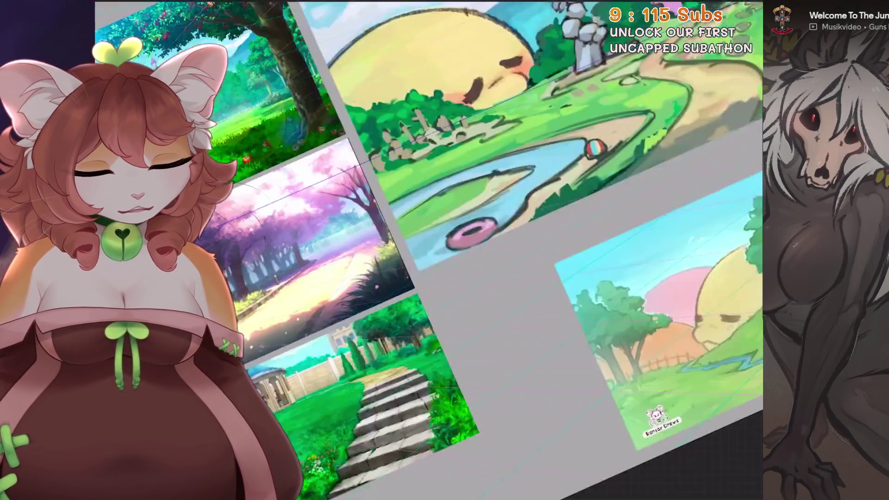
pyautogui.hotkey('ctrl', 'z')
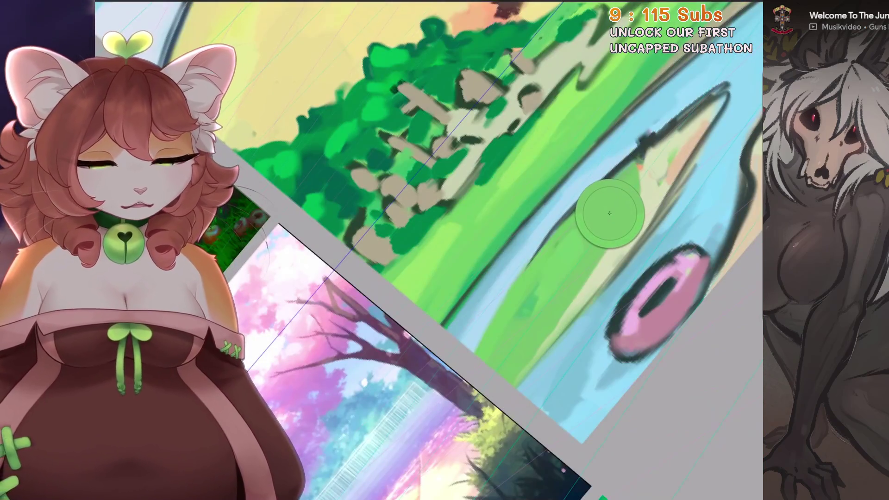
pyautogui.hotkey('ctrl', 'z')
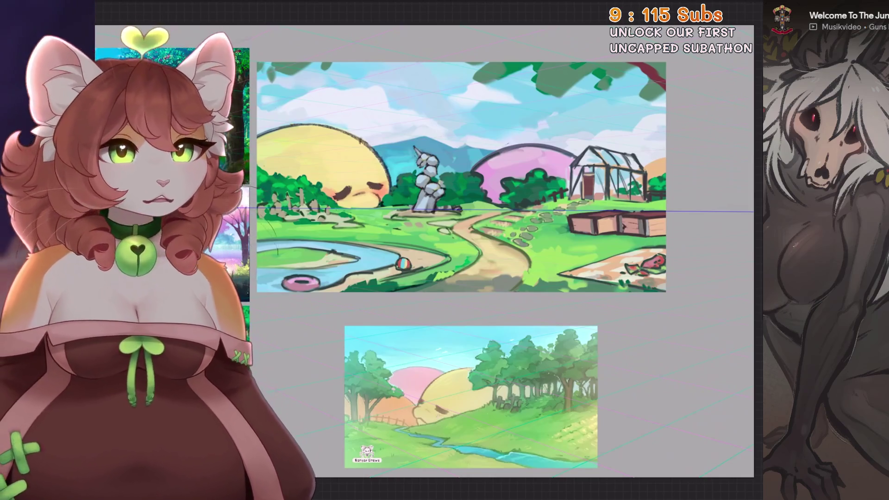
# Step: Enlarge the pink donut slightly with a uniform transform
pyautogui.press('v')
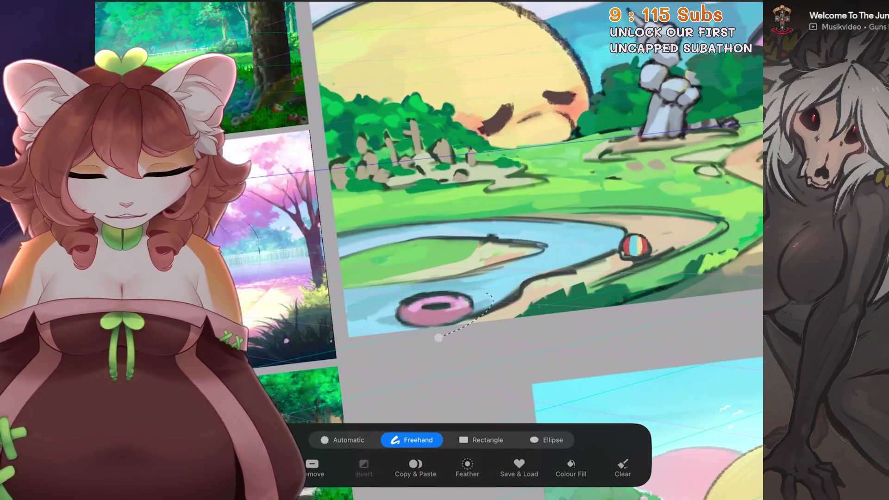
pyautogui.moveTo(498, 334); pyautogui.dragTo(505, 338)
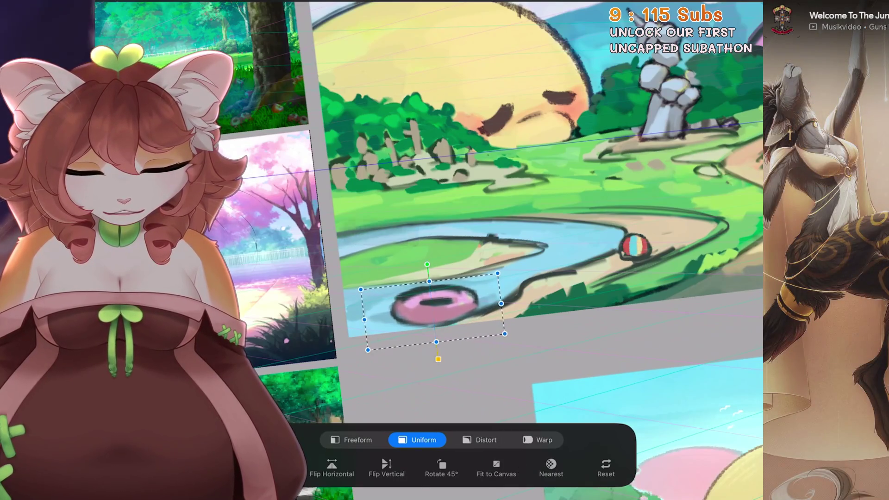
pyautogui.press('v')
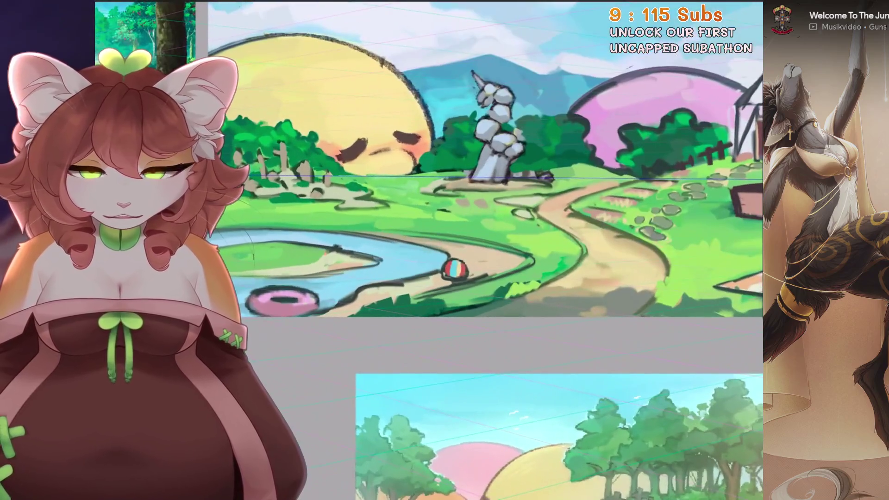
# Step: Reselect and transform the striped ball, then lighten the dark line beside it
pyautogui.press('s')
pyautogui.moveTo(463, 254); pyautogui.dragTo(461, 255)
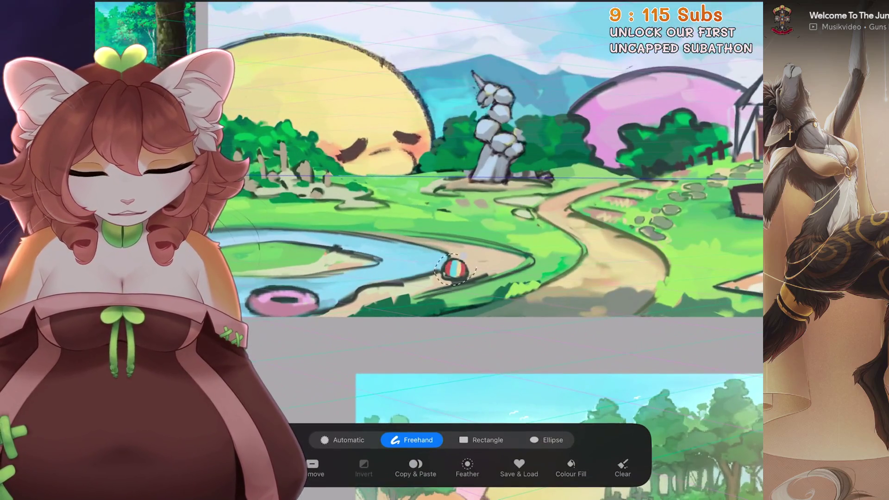
pyautogui.press('v')
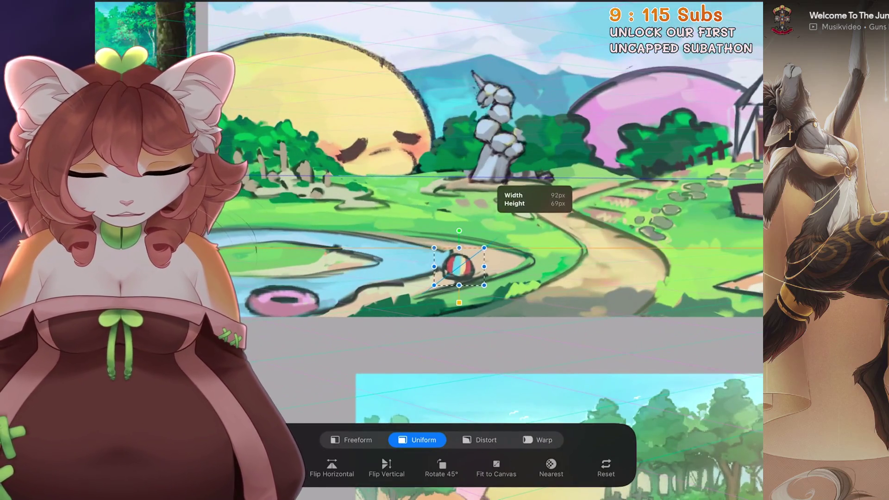
pyautogui.press('v')
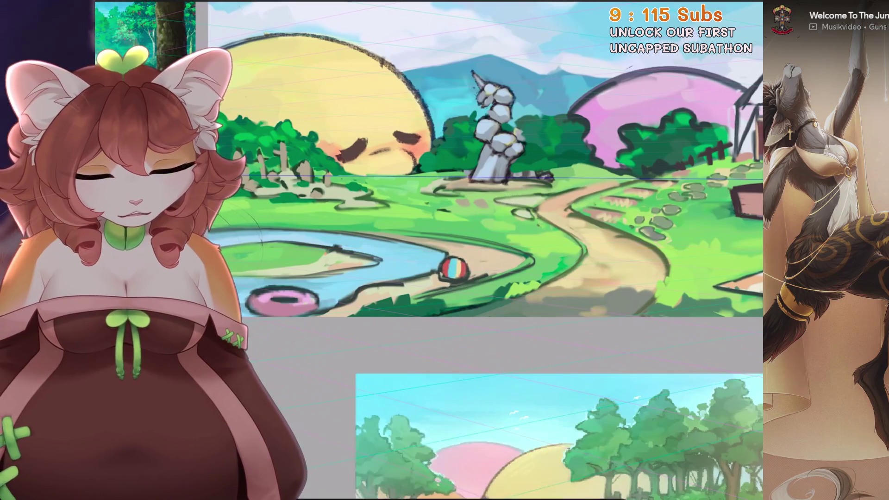
pyautogui.moveTo(519, 314)
pyautogui.mouseDown()
pyautogui.moveTo(570, 278)
pyautogui.moveTo(539, 278)
pyautogui.mouseUp()
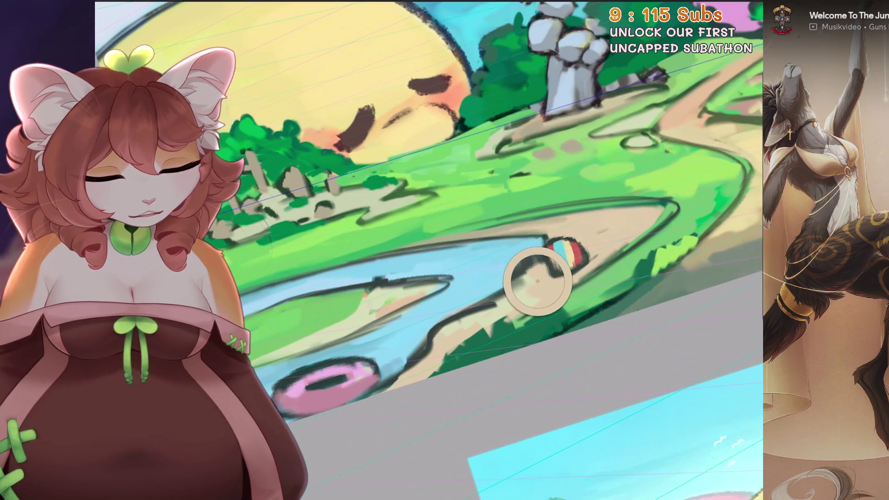
# Step: Outline the ball's top with dark strokes and paint the watermelon's dark spots red
pyautogui.moveTo(537, 235); pyautogui.dragTo(566, 233)
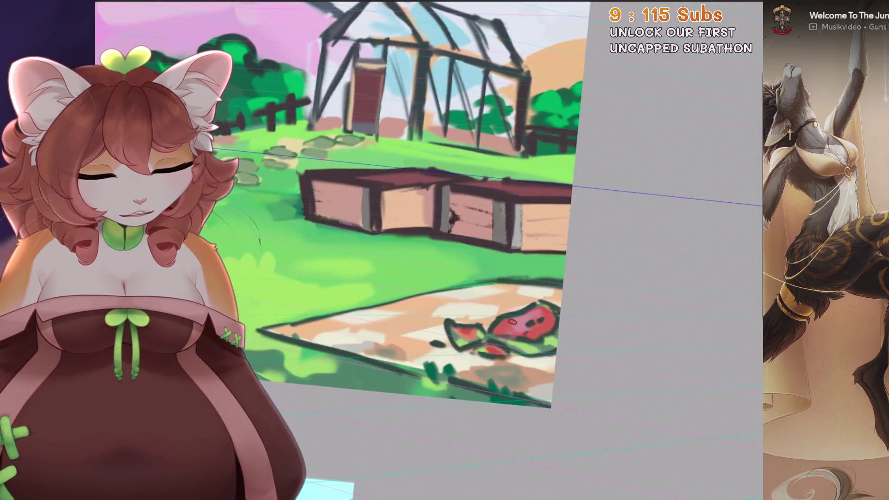
pyautogui.moveTo(512, 321); pyautogui.dragTo(543, 311)
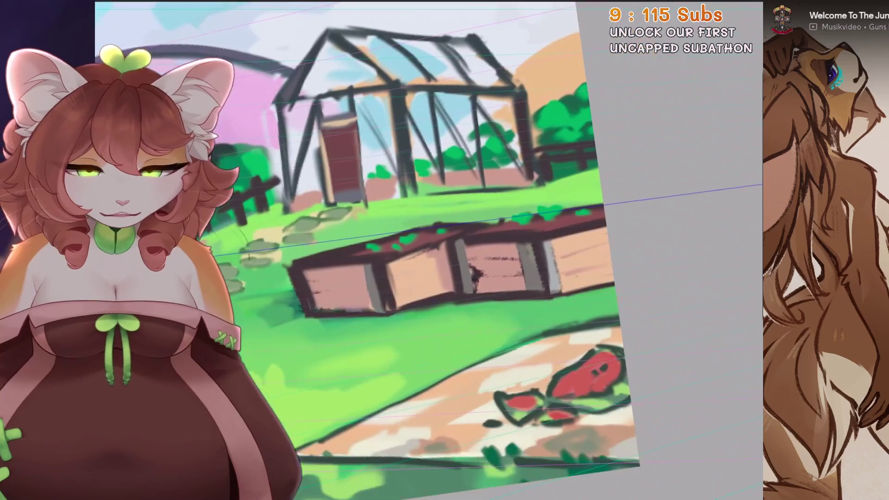
pyautogui.click(183, 2)
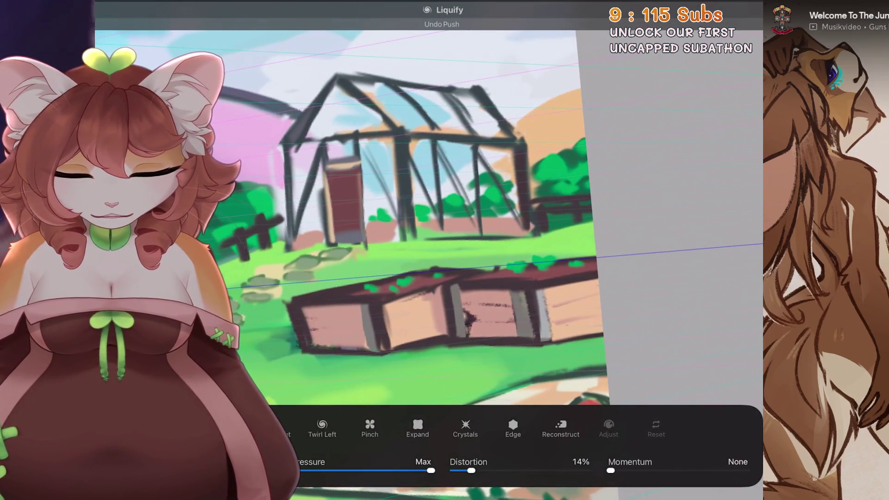
# Step: Push the planter area into shape with Liquify, then undo the stray warp
pyautogui.moveTo(326, 300)
pyautogui.mouseDown()
pyautogui.moveTo(306, 278)
pyautogui.moveTo(301, 292)
pyautogui.moveTo(373, 307)
pyautogui.moveTo(371, 296)
pyautogui.mouseUp()
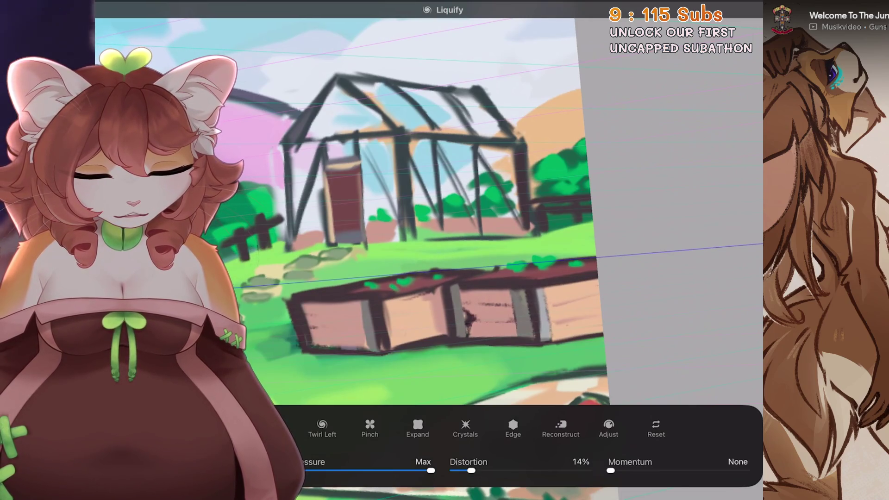
pyautogui.hotkey('ctrl', 'z')
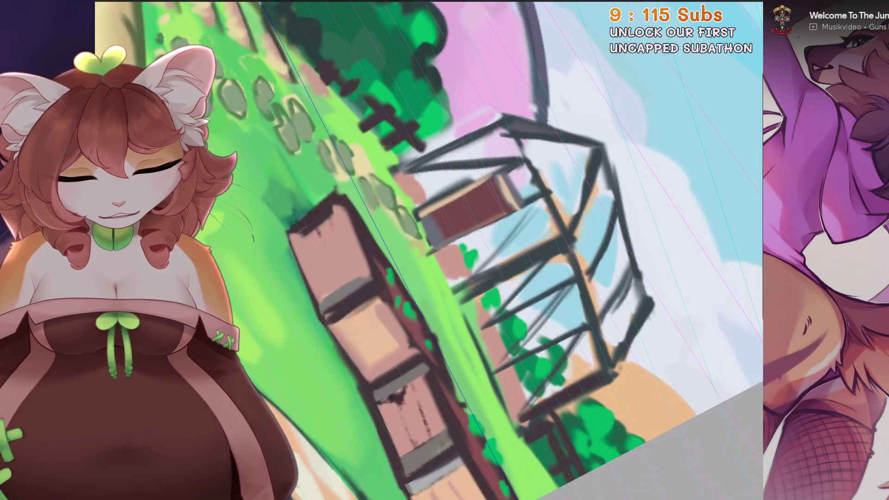
# Step: Add light-grey highlights to the garden-box posts, undoing the stray left-post stroke
pyautogui.hotkey('ctrl', 'z')
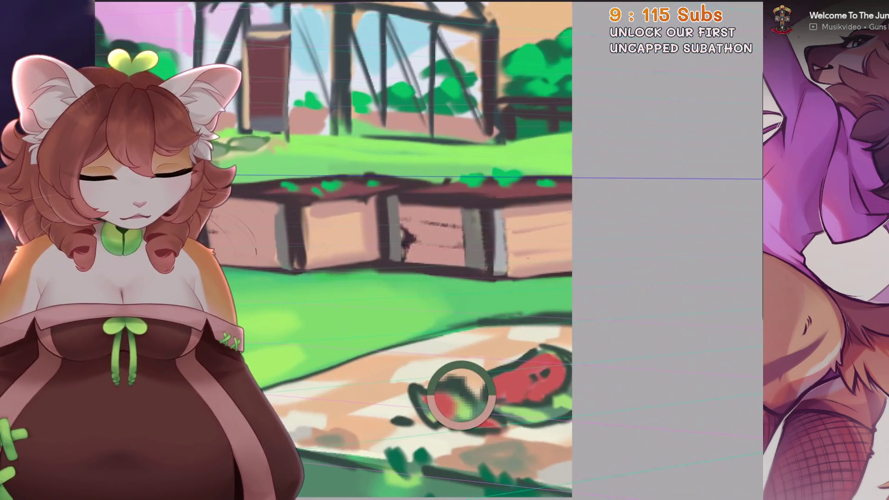
pyautogui.moveTo(497, 206); pyautogui.dragTo(507, 250)
pyautogui.moveTo(339, 266)
pyautogui.mouseDown()
pyautogui.moveTo(329, 223)
pyautogui.moveTo(328, 285)
pyautogui.mouseUp()
pyautogui.hotkey('ctrl', 'z')
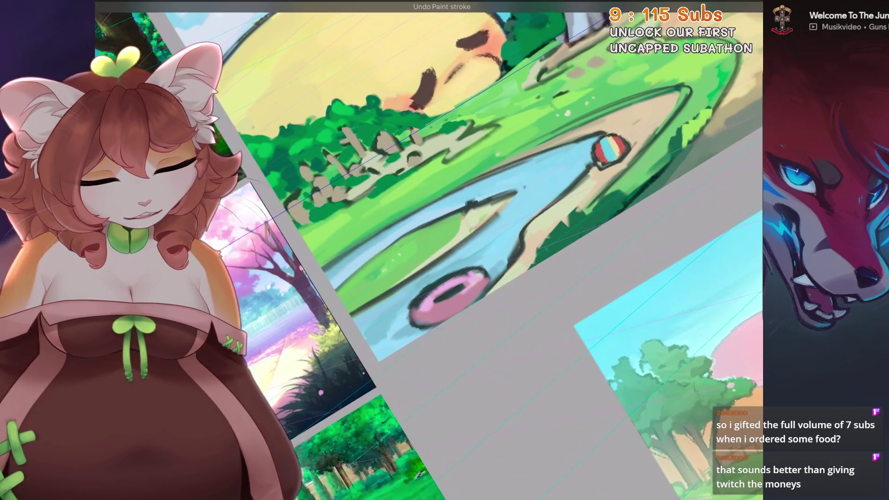
# Step: Sample the donut's colour, undo the stray strokes on it, and fit the page on screen
pyautogui.keyDown('alt'); pyautogui.click(475, 316); pyautogui.keyUp('alt')
pyautogui.hotkey('ctrl', 'z')
pyautogui.keyDown('alt'); pyautogui.click(505, 350); pyautogui.keyUp('alt')
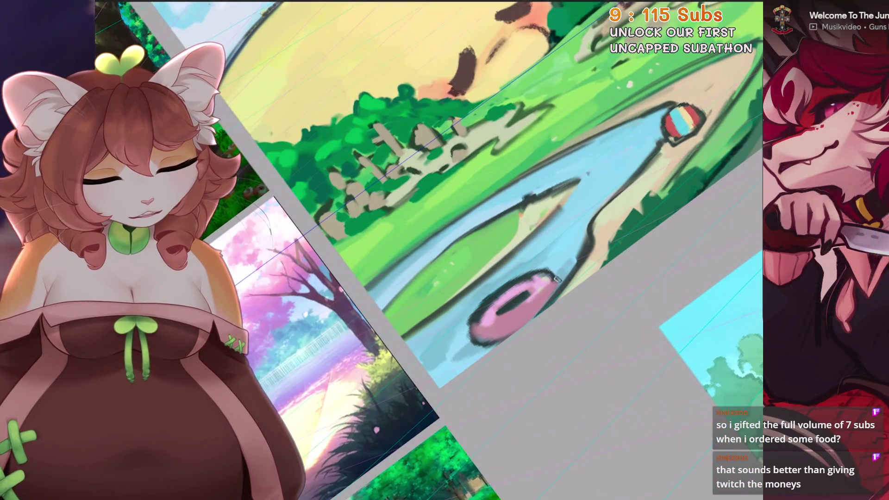
pyautogui.hotkey('ctrl', 'z')
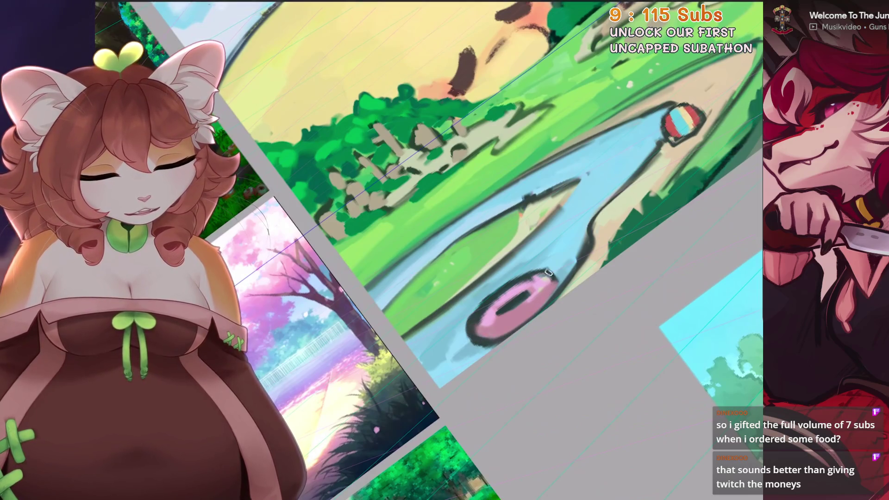
pyautogui.hotkey('ctrl', '0')
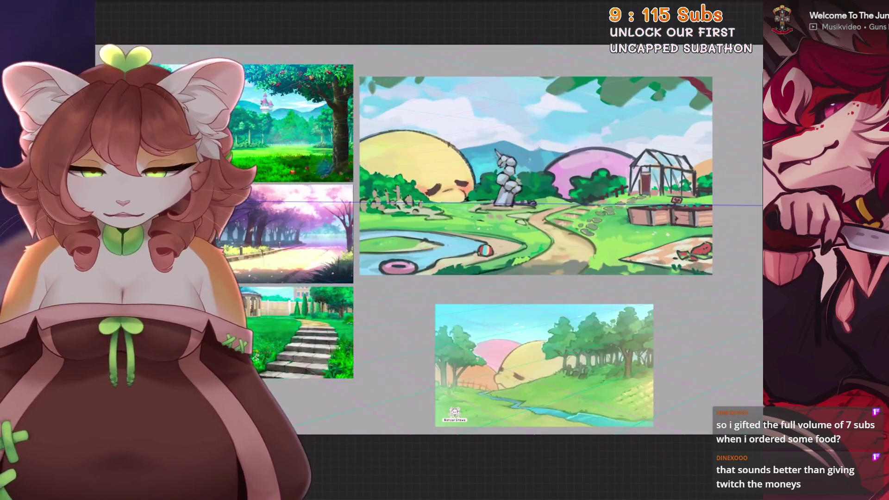
# Step: Turn the canvas and brush white along the cloud edge, undoing the last stroke
pyautogui.scroll(5, 463, 232)
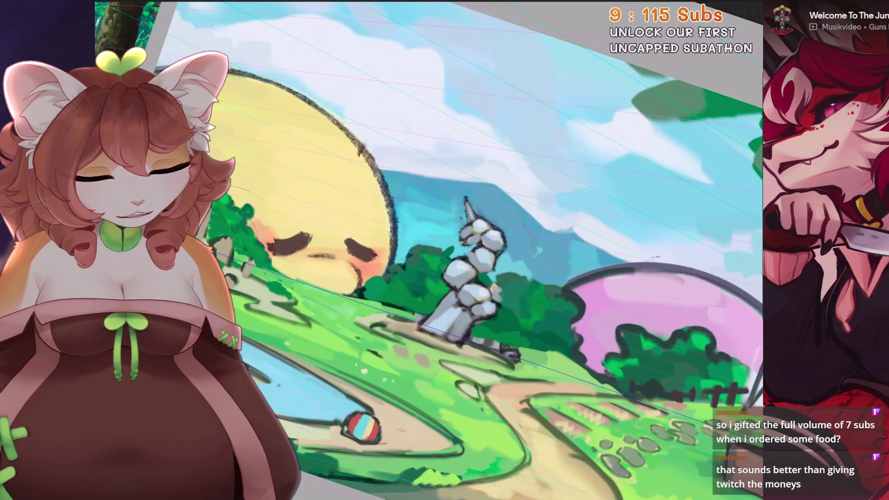
pyautogui.scroll(3, 463, 231)
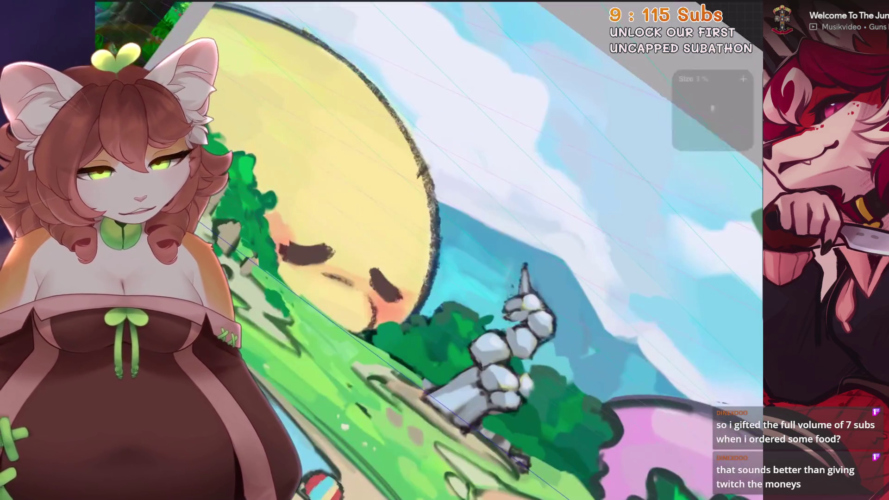
pyautogui.moveTo(556, 324)
pyautogui.mouseDown()
pyautogui.moveTo(611, 296)
pyautogui.moveTo(611, 277)
pyautogui.moveTo(555, 222)
pyautogui.moveTo(510, 194)
pyautogui.mouseUp()
pyautogui.scroll(-1, 521, 271)
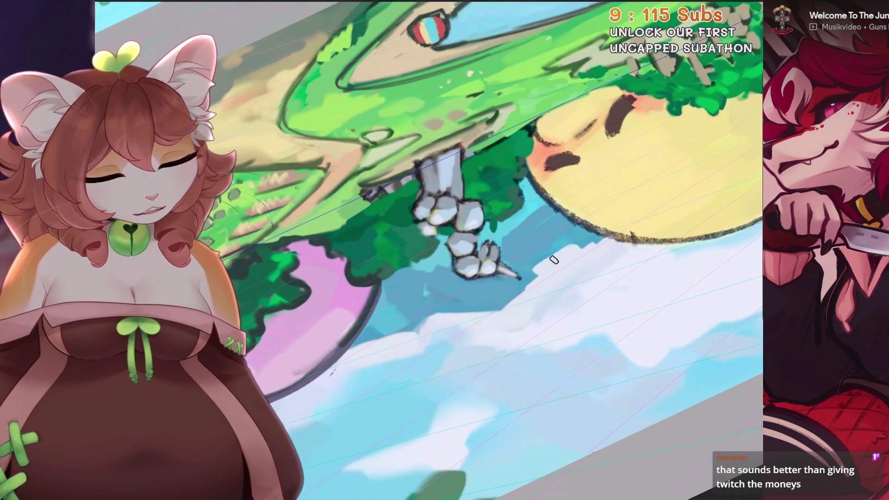
pyautogui.moveTo(538, 262); pyautogui.dragTo(590, 241)
pyautogui.moveTo(529, 274)
pyautogui.mouseDown()
pyautogui.moveTo(500, 301)
pyautogui.moveTo(484, 296)
pyautogui.moveTo(473, 306)
pyautogui.mouseUp()
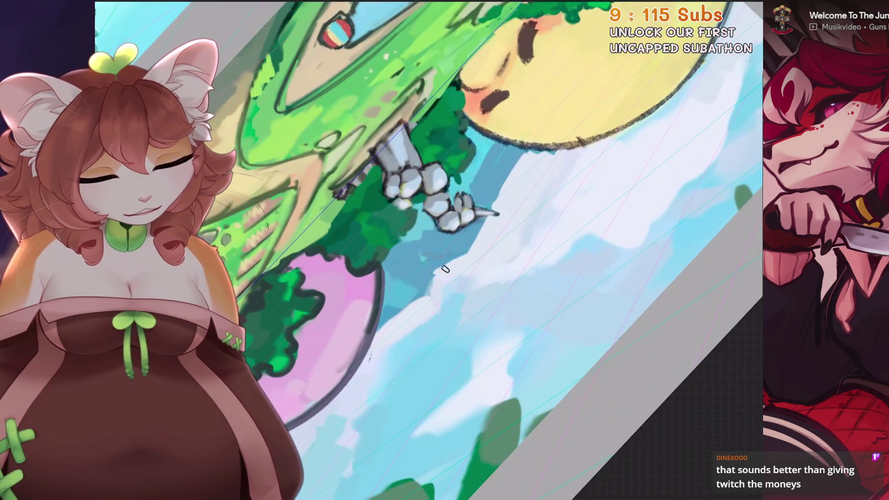
pyautogui.hotkey('ctrl', 'z')
pyautogui.hotkey('ctrl', 'z')
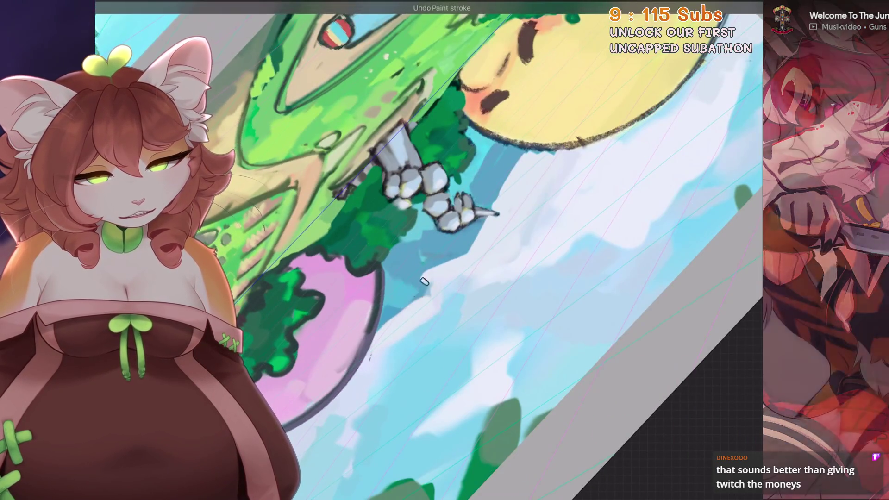
# Step: Zoom out and back in to see the whole garden painting upright
pyautogui.scroll(-5, 424, 281)
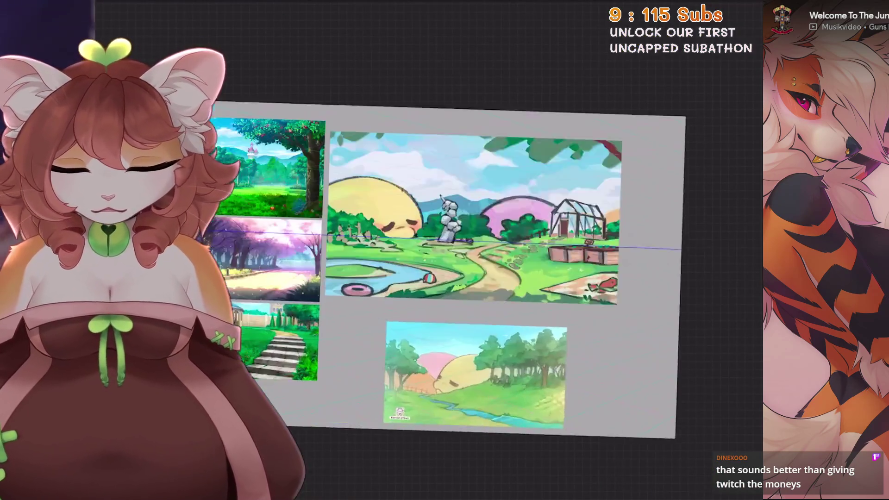
pyautogui.scroll(5, 444, 222)
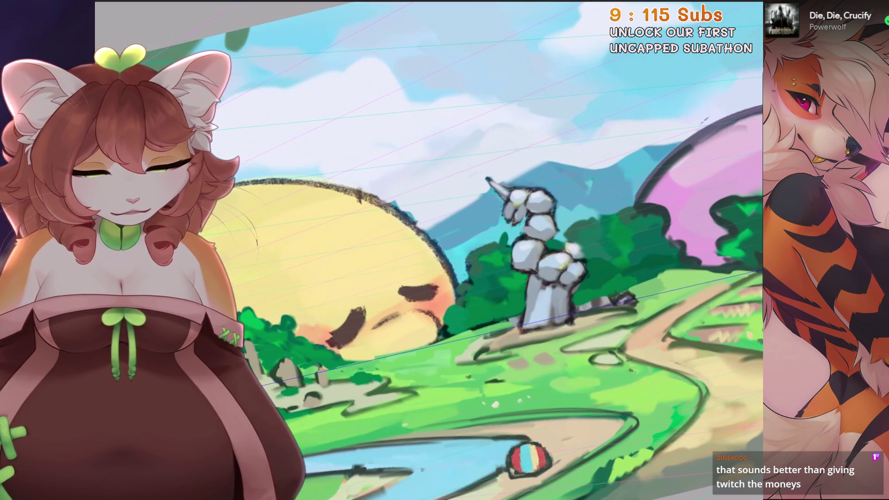
pyautogui.scroll(-5, 392, 196)
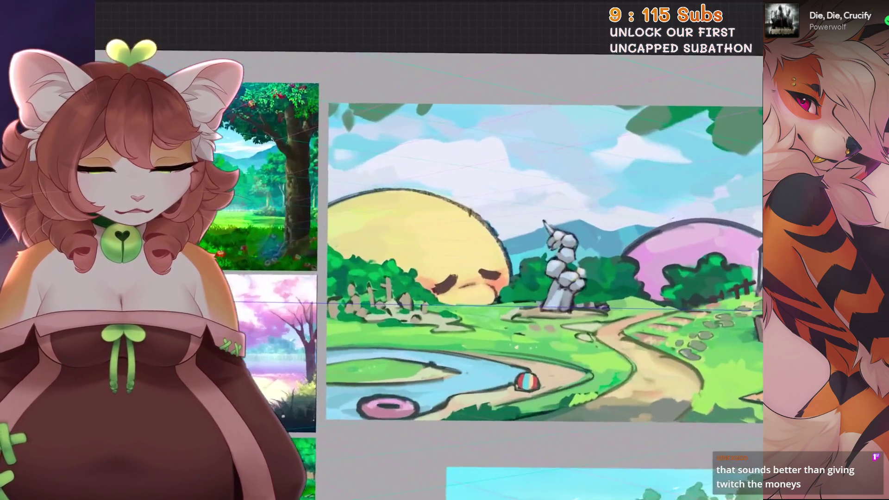
pyautogui.scroll(1, 393, 197)
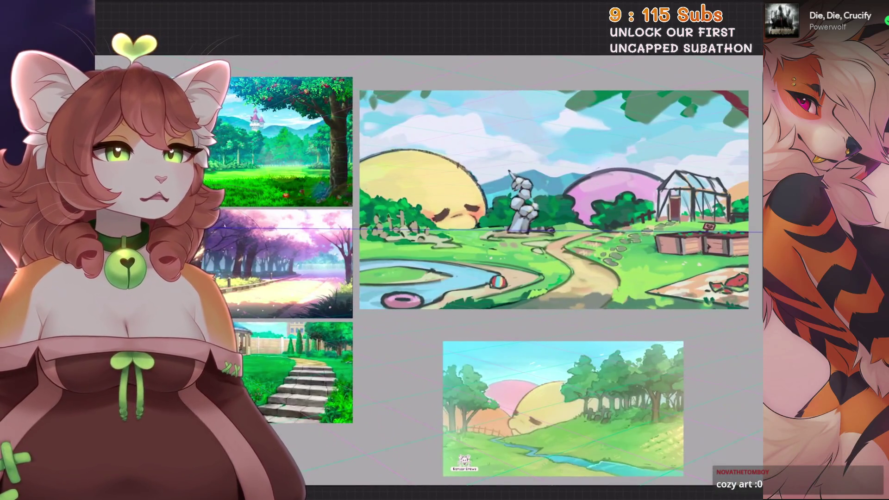
pyautogui.scroll(2, 510, 255)
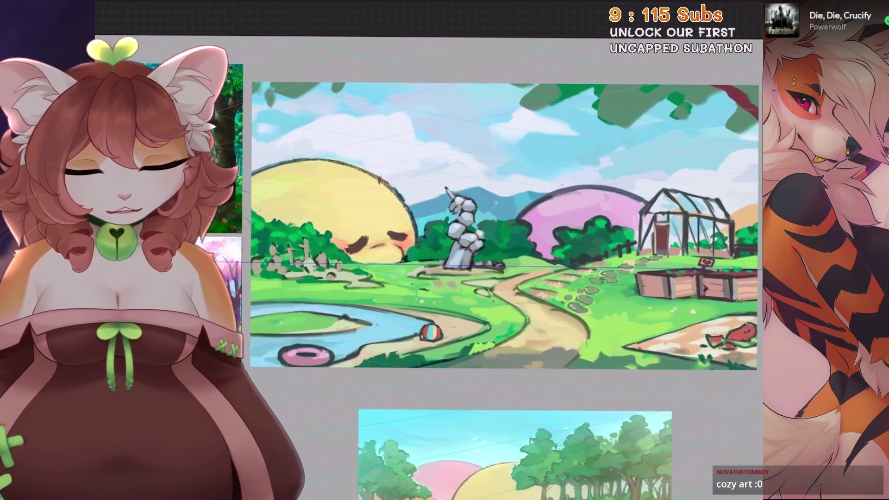
pyautogui.press('l')
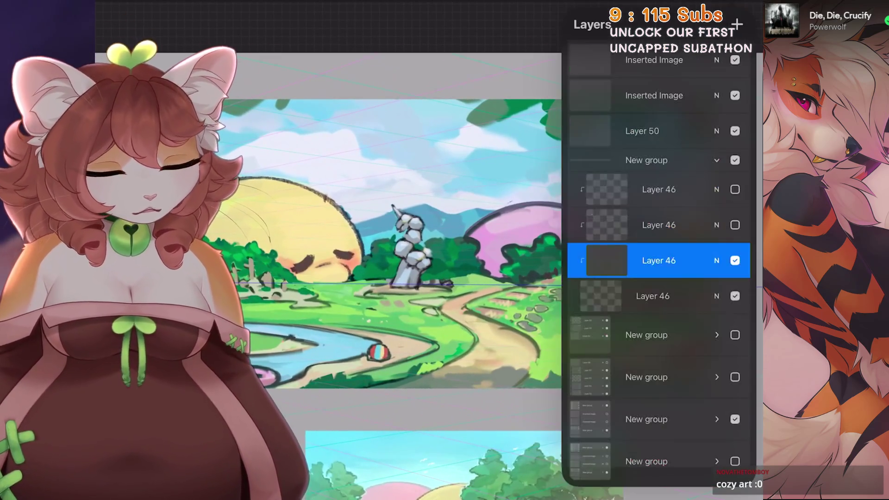
pyautogui.scroll(-1, 657, 259)
pyautogui.click(717, 128)
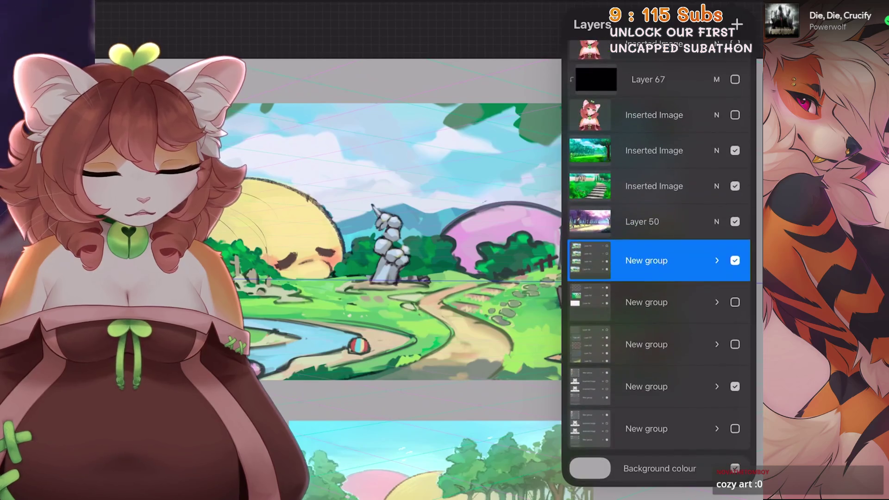
pyautogui.click(735, 260)
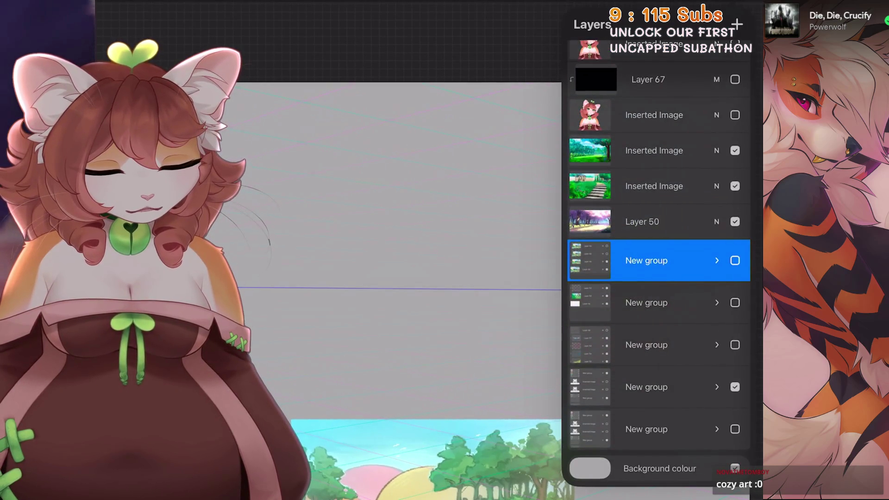
pyautogui.click(735, 260)
pyautogui.click(735, 260)
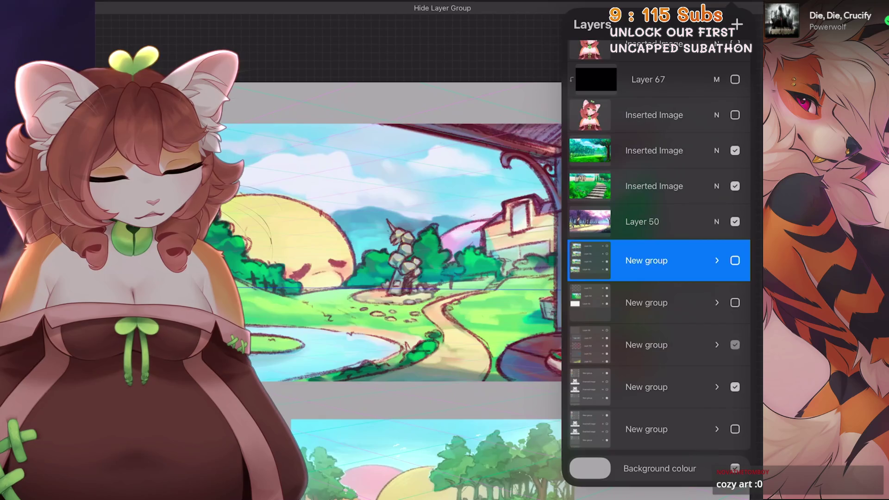
pyautogui.click(735, 260)
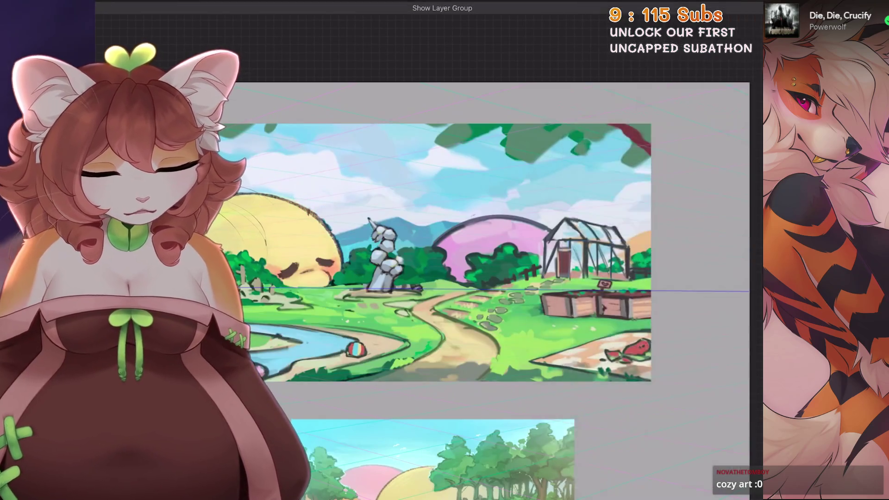
pyautogui.scroll(3, 509, 278)
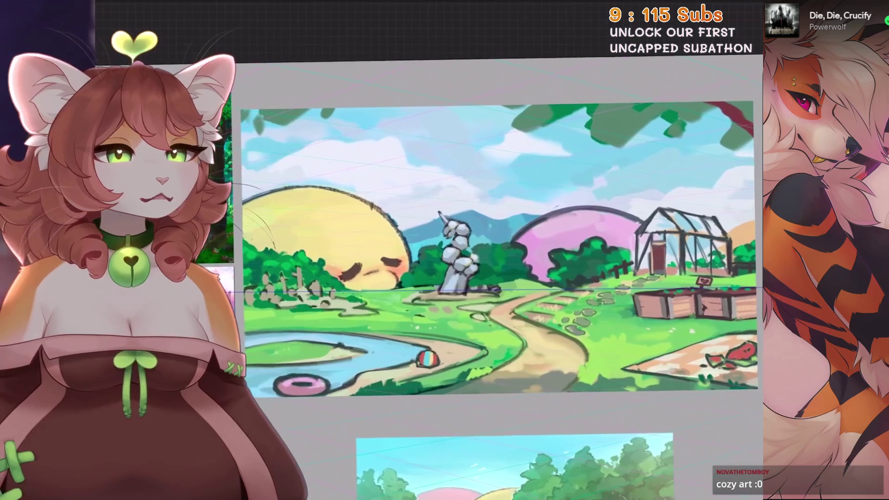
pyautogui.hotkey('ctrl', 'z')
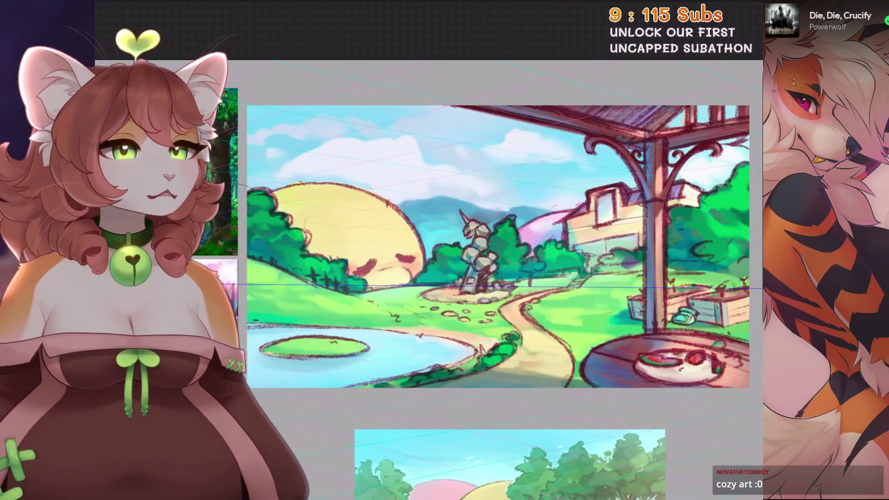
pyautogui.hotkey('ctrl', 'z')
pyautogui.hotkey('ctrl', 'shift', 'z')
pyautogui.hotkey('ctrl', 'shift', 'z')
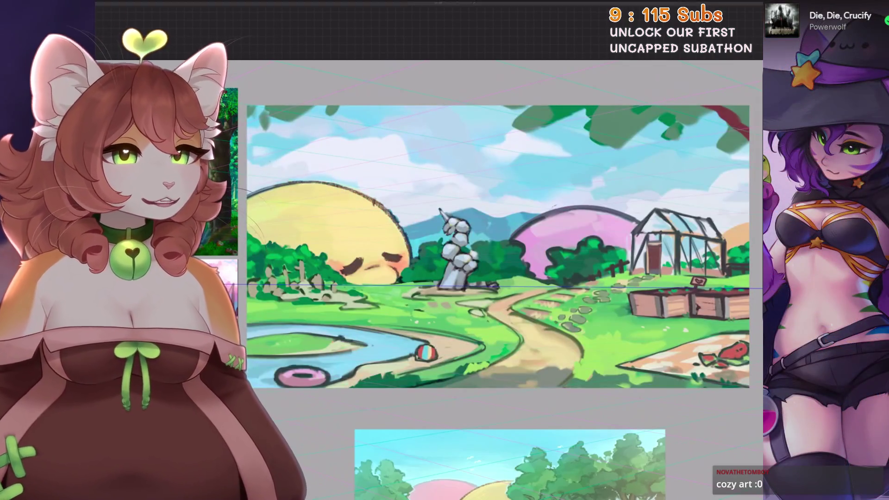
pyautogui.hotkey('ctrl', 'z')
pyautogui.hotkey('ctrl', 'shift', 'z')
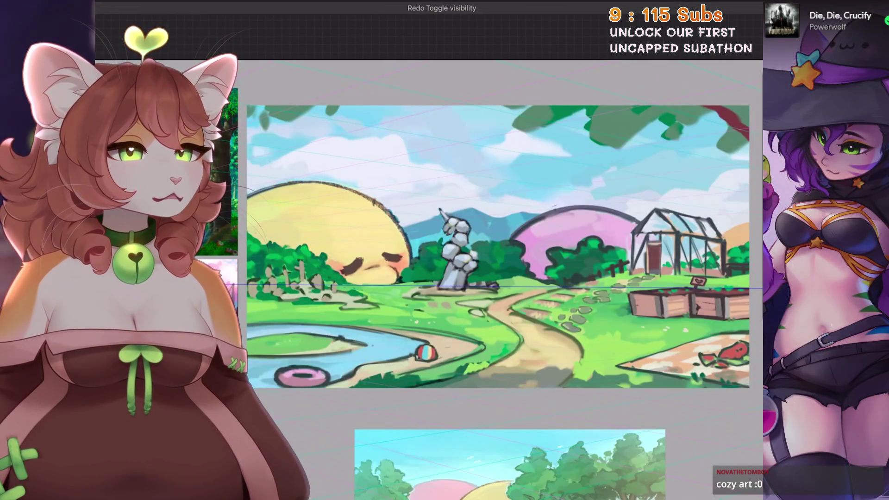
pyautogui.hotkey('ctrl', 'z')
pyautogui.hotkey('ctrl', 'shift', 'z')
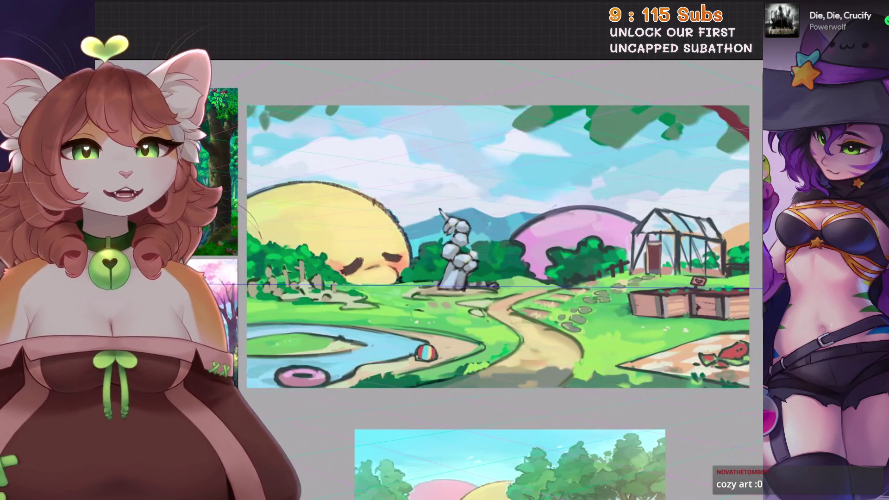
pyautogui.hotkey('ctrl', 'z')
pyautogui.hotkey('ctrl', 'shift', 'z')
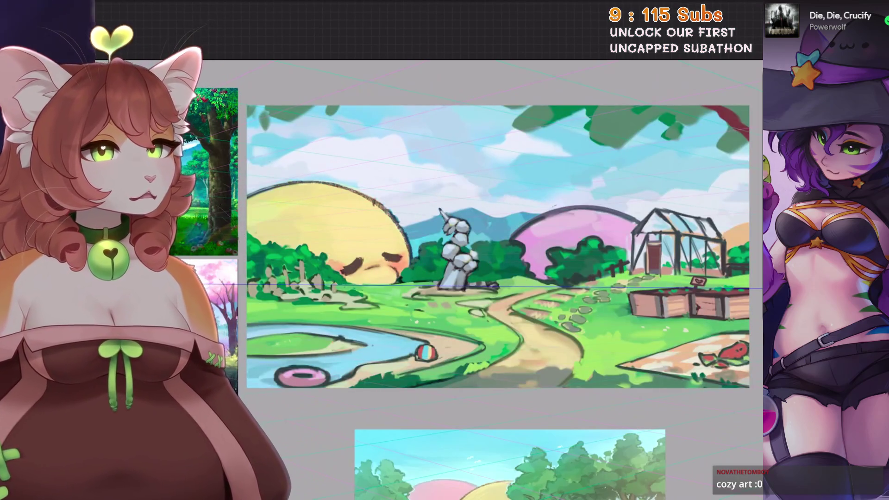
pyautogui.hotkey('ctrl', 'z')
pyautogui.hotkey('ctrl', 'shift', 'z')
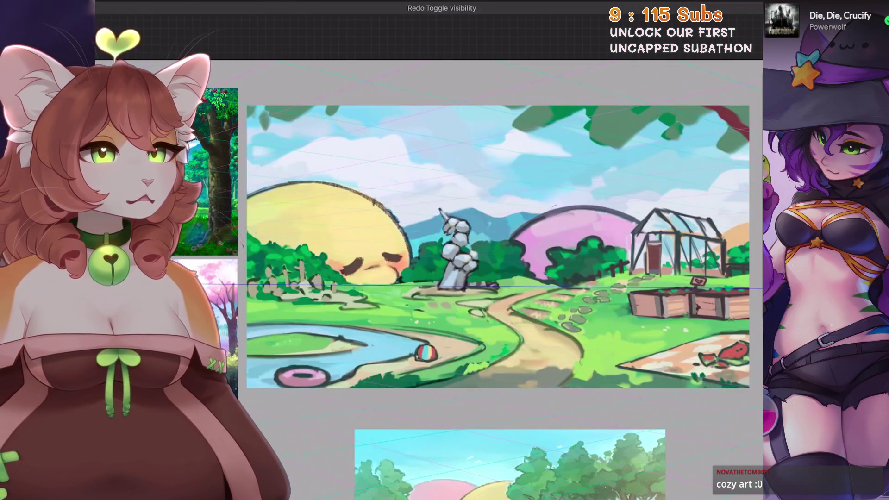
pyautogui.hotkey('ctrl', 'z')
pyautogui.hotkey('ctrl', 'shift', 'z')
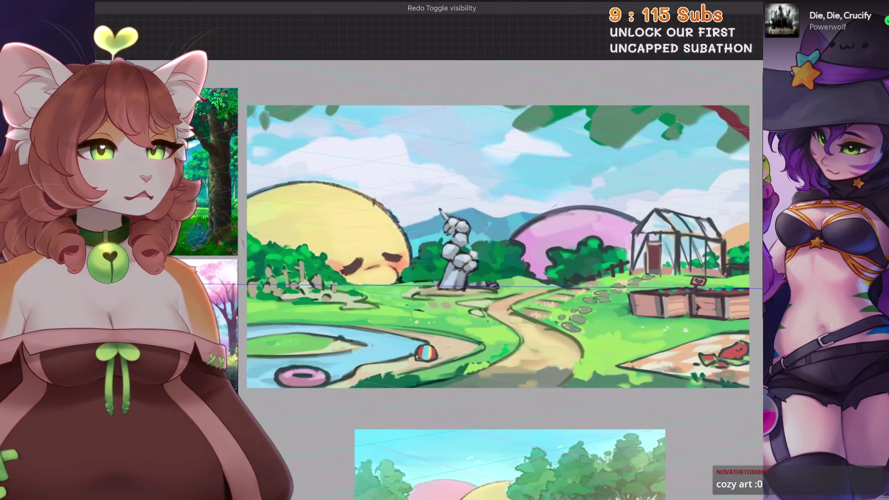
pyautogui.hotkey('ctrl', 'z')
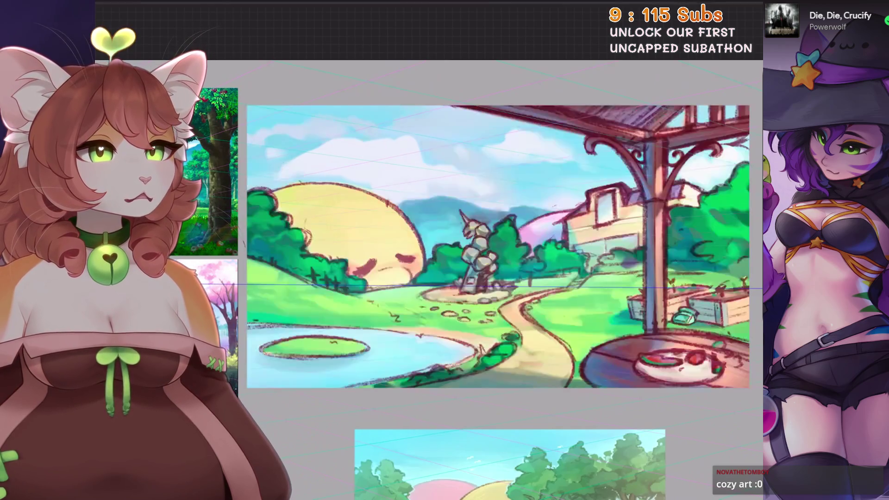
pyautogui.hotkey('ctrl', 'shift', 'z')
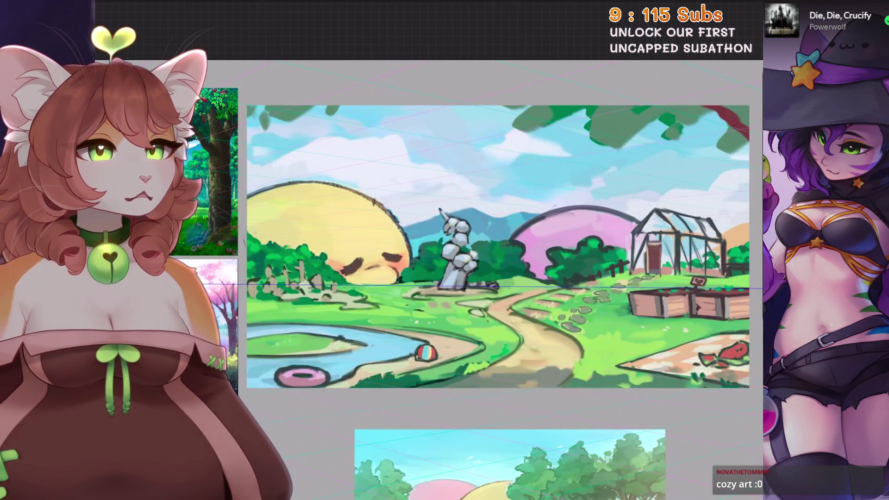
pyautogui.hotkey('ctrl', 'z')
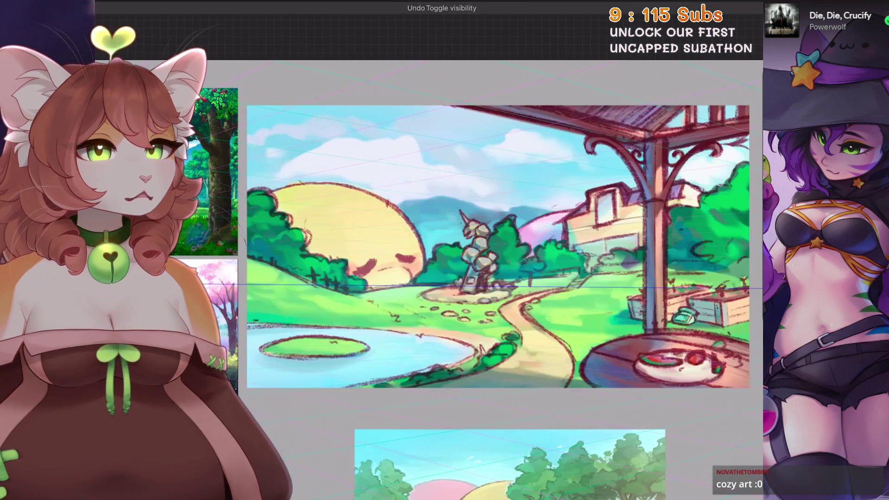
pyautogui.hotkey('ctrl', 'z')
pyautogui.hotkey('ctrl', 'shift', 'z')
pyautogui.hotkey('ctrl', 'z')
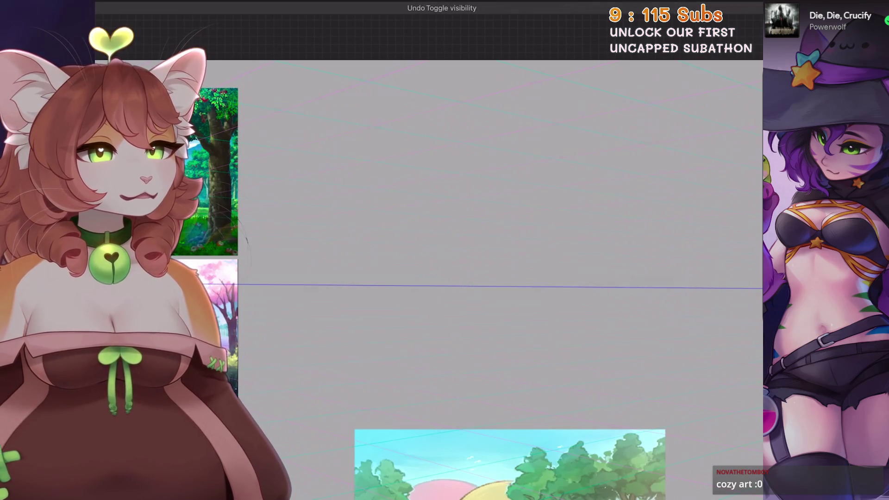
pyautogui.hotkey('ctrl', 'z')
pyautogui.hotkey('ctrl', 'shift', 'z')
pyautogui.hotkey('ctrl', 'z')
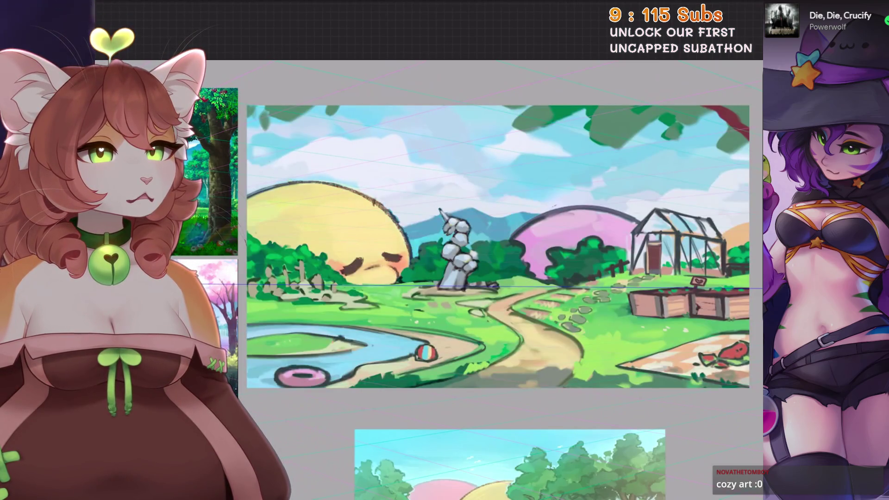
pyautogui.hotkey('ctrl', 'z')
pyautogui.hotkey('ctrl', 'shift', 'z')
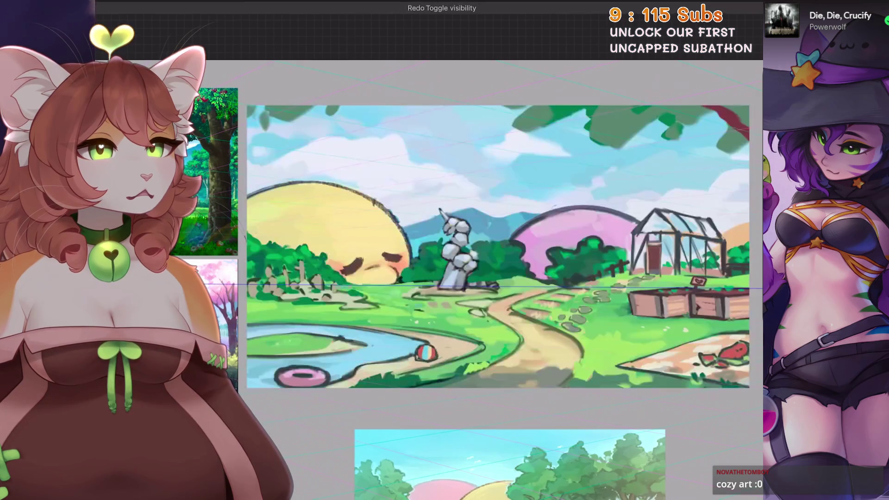
pyautogui.hotkey('ctrl', 'z')
pyautogui.hotkey('ctrl', 'z')
pyautogui.hotkey('ctrl', 'shift', 'z')
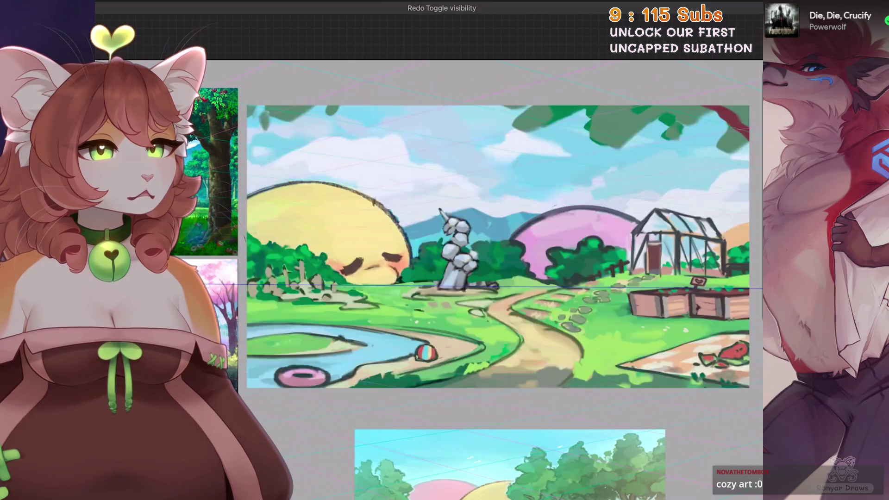
pyautogui.hotkey('ctrl', 'z')
pyautogui.hotkey('ctrl', 'z')
pyautogui.hotkey('ctrl', 'shift', 'z')
pyautogui.hotkey('ctrl', 'z')
pyautogui.hotkey('ctrl', 'shift', 'z')
pyautogui.hotkey('ctrl', 'z')
pyautogui.hotkey('ctrl', 'shift', 'z')
pyautogui.hotkey('ctrl', 'z')
pyautogui.hotkey('ctrl', 'shift', 'z')
pyautogui.hotkey('ctrl', 'z')
pyautogui.hotkey('ctrl', 'shift', 'z')
pyautogui.hotkey('ctrl', 'z')
pyautogui.hotkey('ctrl', 'shift', 'z')
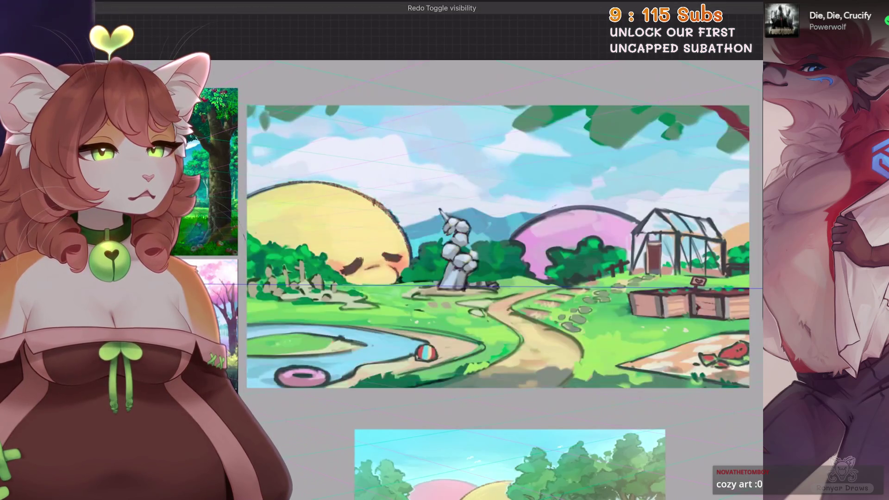
pyautogui.hotkey('ctrl', 'z')
pyautogui.hotkey('ctrl', 'shift', 'z')
pyautogui.hotkey('ctrl', 'z')
pyautogui.hotkey('ctrl', 'shift', 'z')
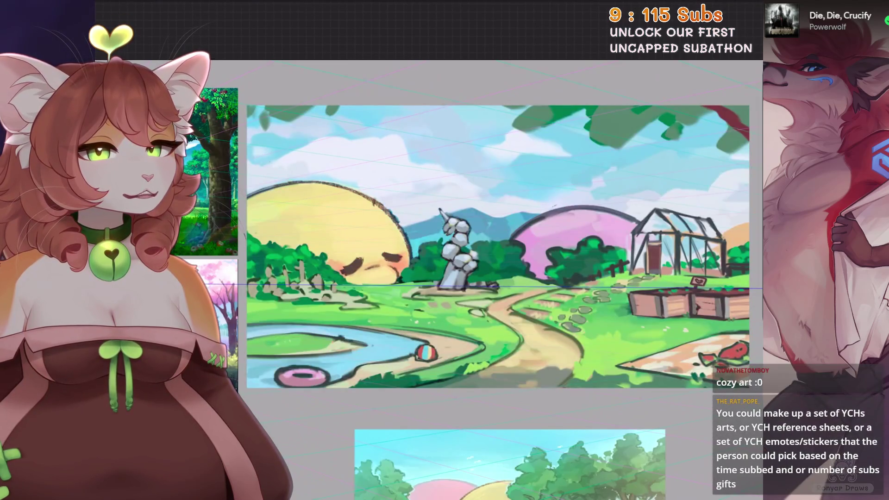
pyautogui.hotkey('ctrl', 'z')
pyautogui.hotkey('ctrl', 'shift', 'z')
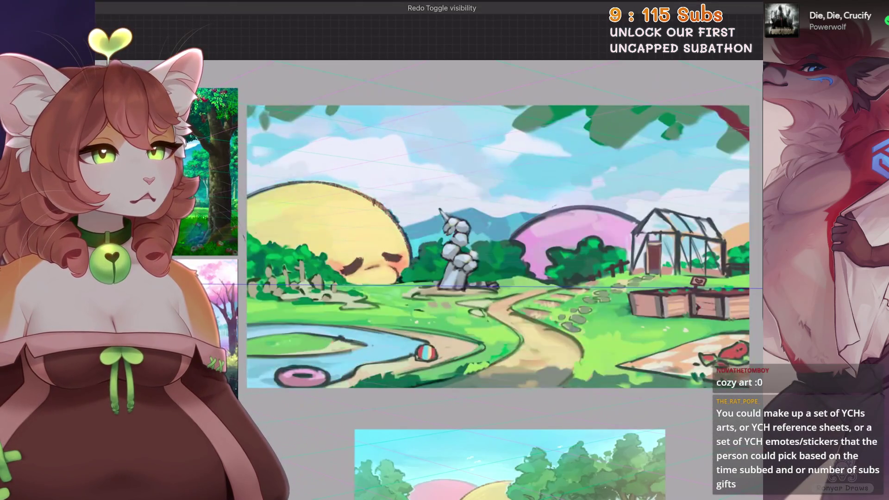
pyautogui.hotkey('ctrl', 'z')
pyautogui.hotkey('ctrl', 'shift', 'z')
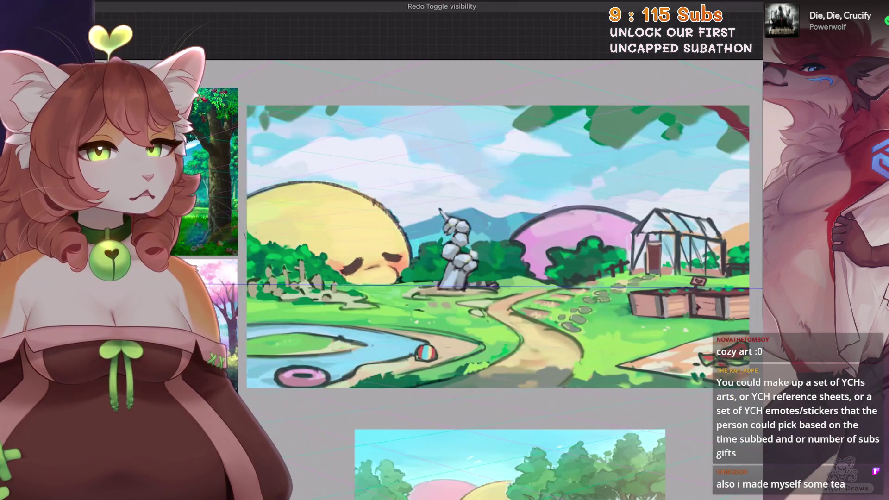
pyautogui.hotkey('ctrl', 'z')
pyautogui.hotkey('ctrl', 'shift', 'z')
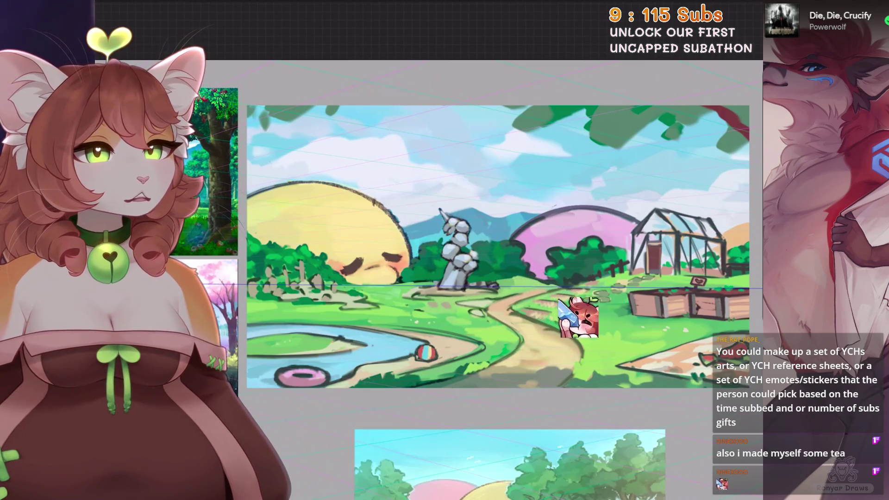
pyautogui.hotkey('ctrl', 'z')
pyautogui.hotkey('ctrl', 'shift', 'z')
pyautogui.hotkey('ctrl', 'z')
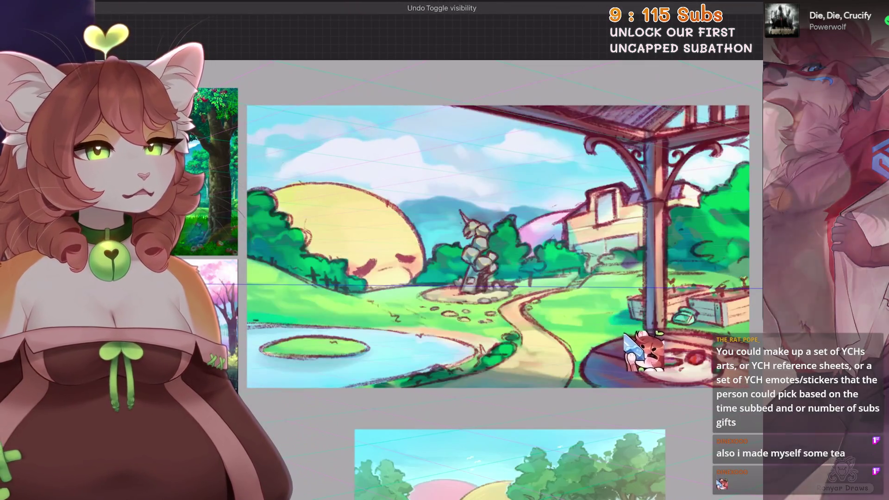
pyautogui.hotkey('ctrl', 'shift', 'z')
pyautogui.hotkey('ctrl', 'z')
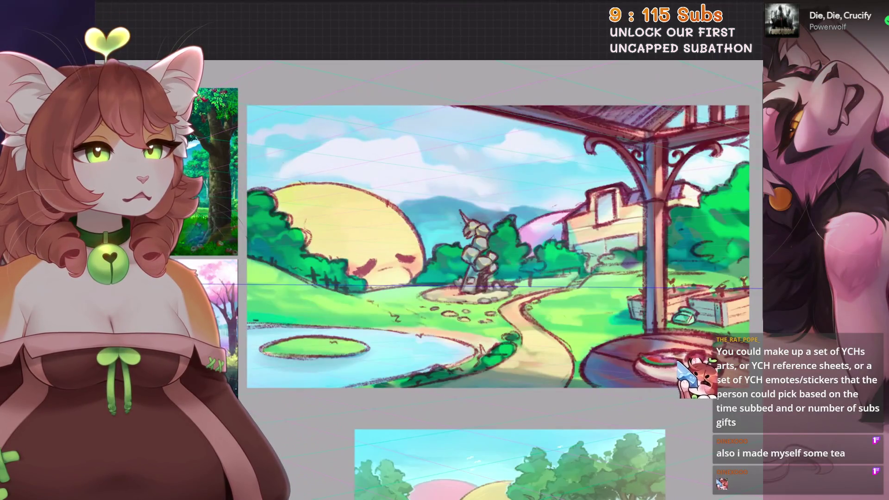
pyautogui.hotkey('ctrl', 'shift', 'z')
pyautogui.hotkey('ctrl', 'z')
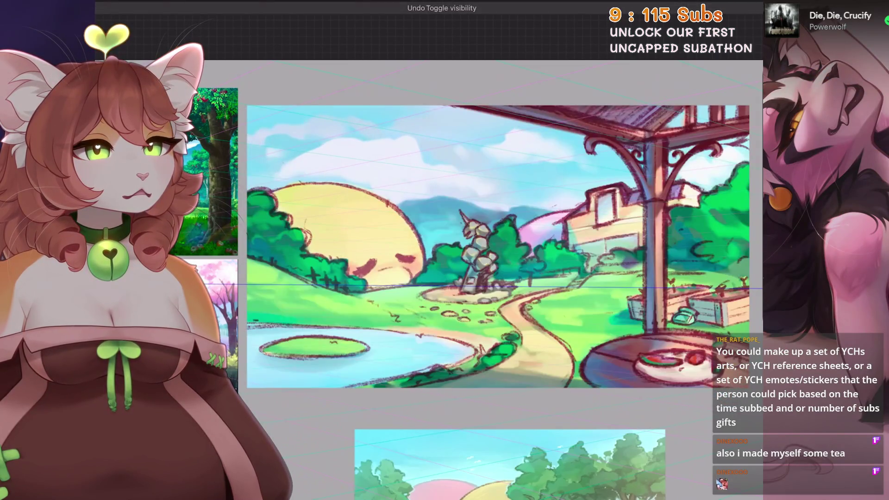
pyautogui.hotkey('ctrl', 'shift', 'z')
pyautogui.hotkey('ctrl', 'z')
pyautogui.hotkey('ctrl', 'shift', 'z')
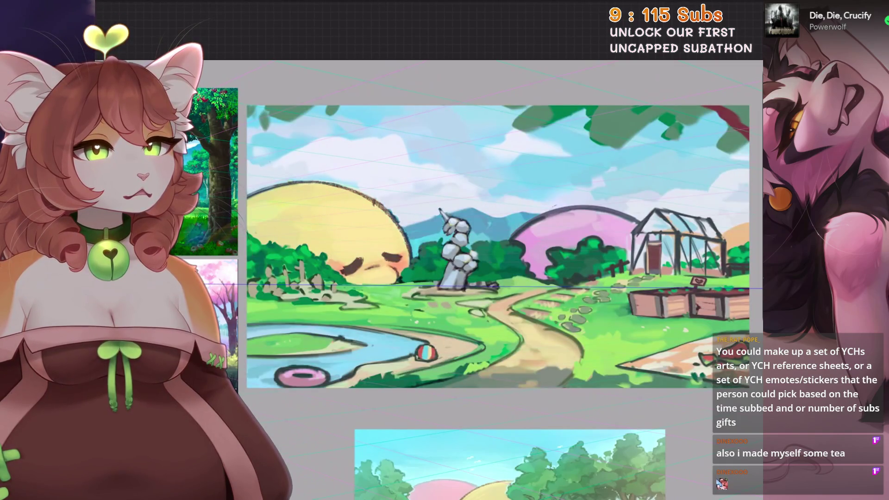
pyautogui.hotkey('ctrl', 'z')
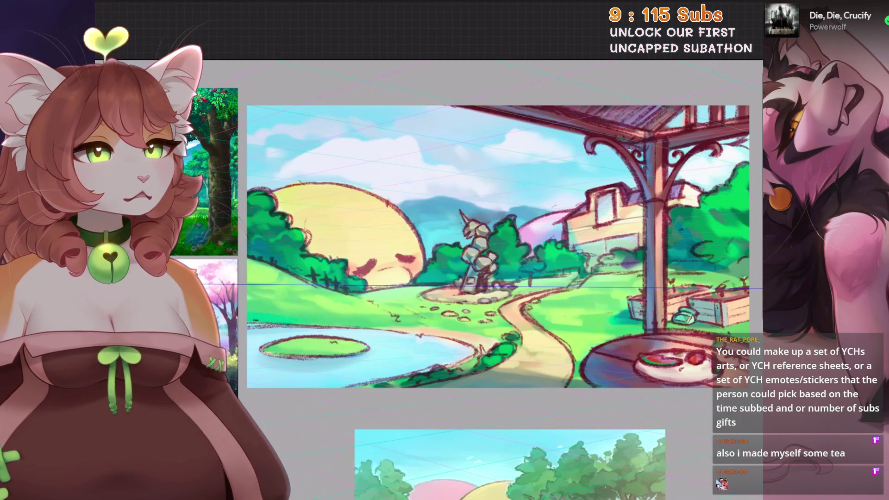
pyautogui.hotkey('ctrl', 'shift', 'z')
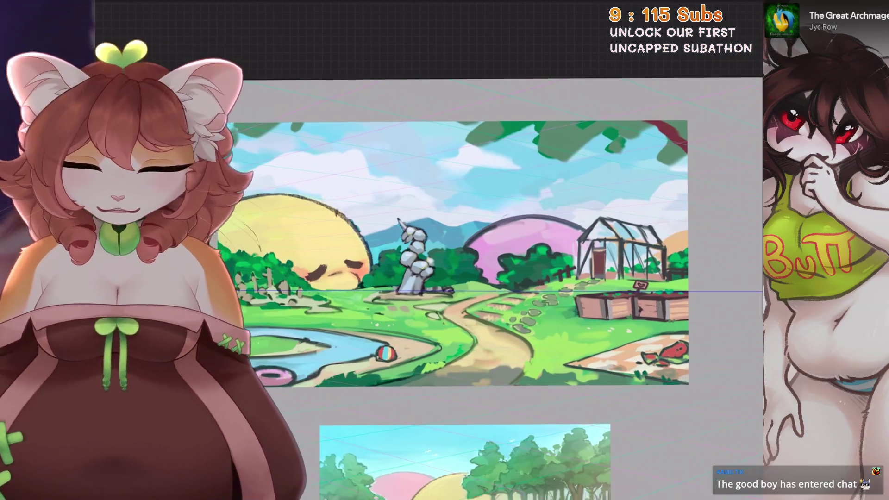
pyautogui.scroll(-1, 464, 246)
pyautogui.scroll(-3, 463, 246)
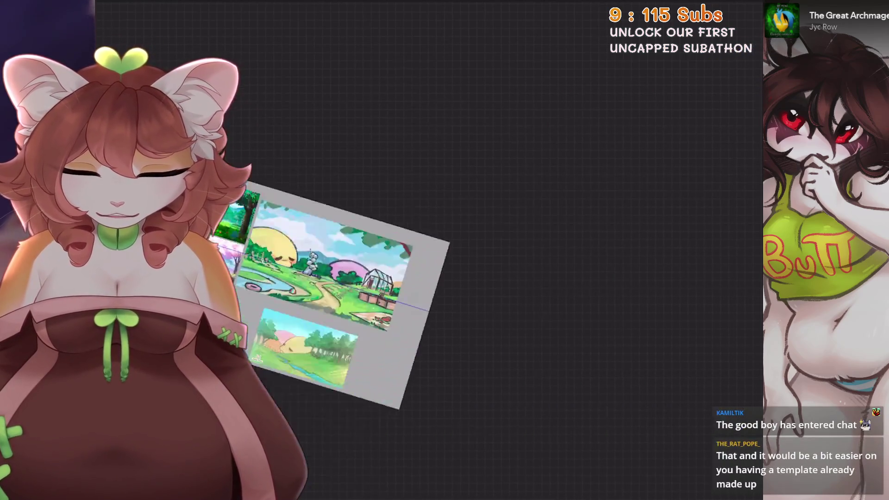
pyautogui.press('l')
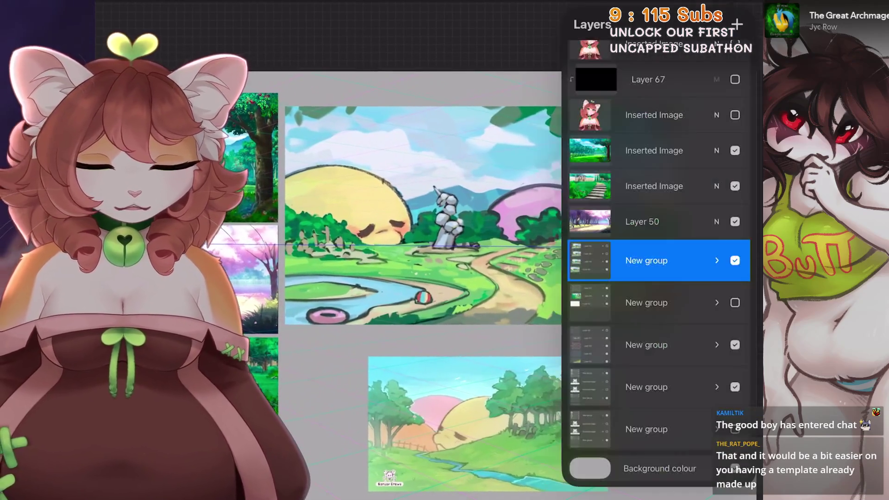
pyautogui.scroll(2, 658, 277)
pyautogui.scroll(1, 407, 223)
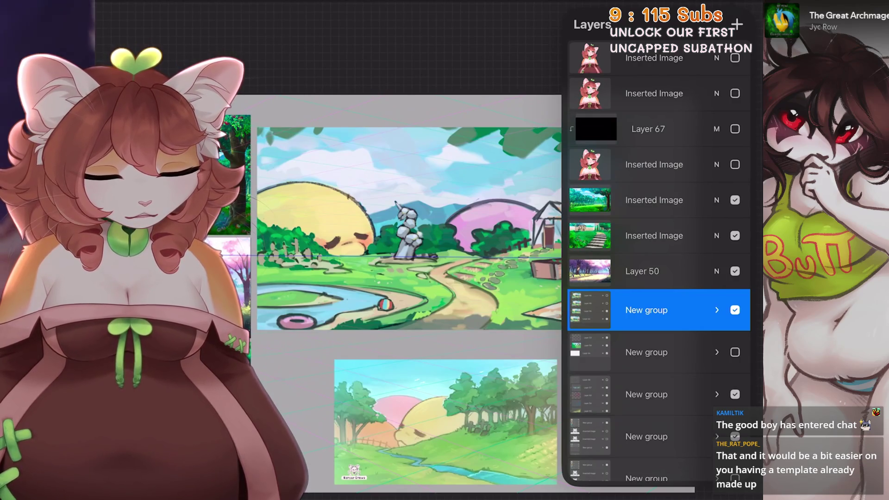
pyautogui.click(735, 165)
pyautogui.press('l')
pyautogui.press('l')
pyautogui.scroll(-1, 659, 278)
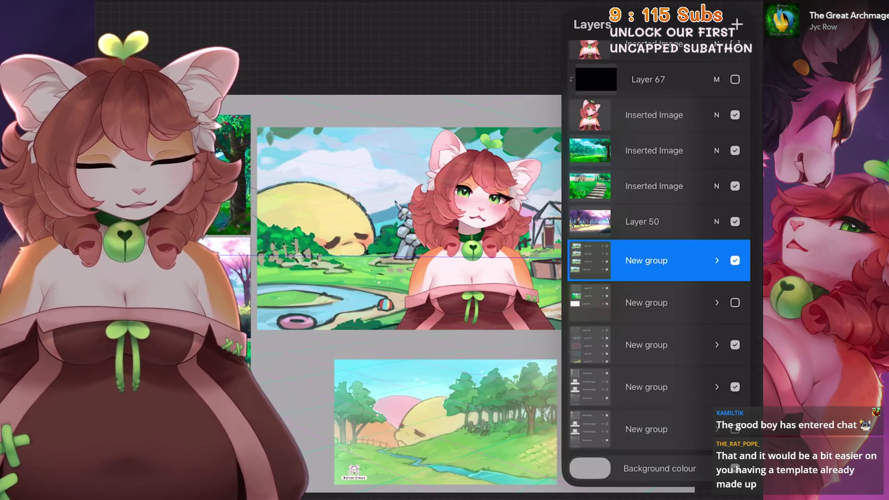
pyautogui.scroll(1, 659, 278)
pyautogui.click(735, 153)
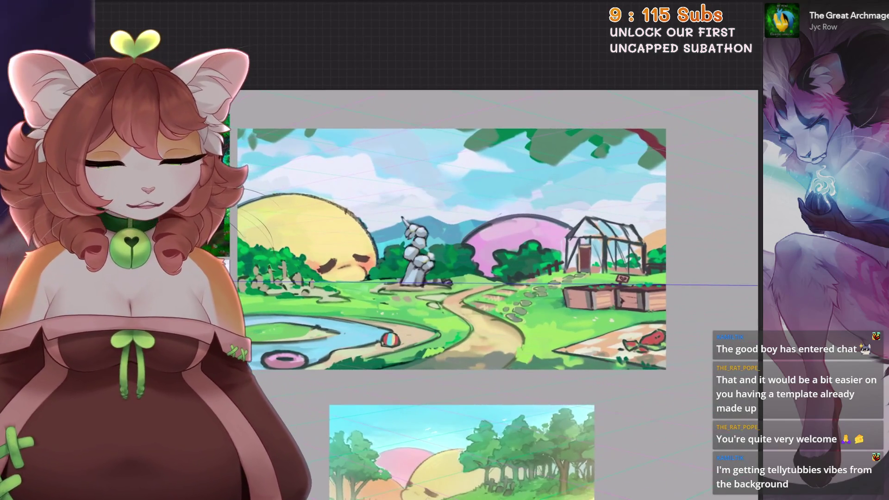
# Step: In the New group, add Layer 69 above Layer 46 and make it a clipping mask
pyautogui.press('l')
pyautogui.scroll(2, 658, 232)
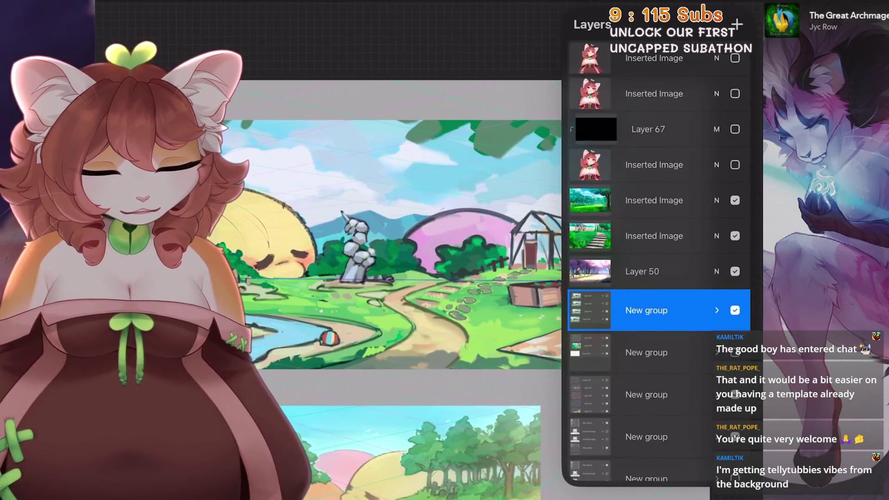
pyautogui.click(717, 310)
pyautogui.click(659, 329)
pyautogui.click(737, 24)
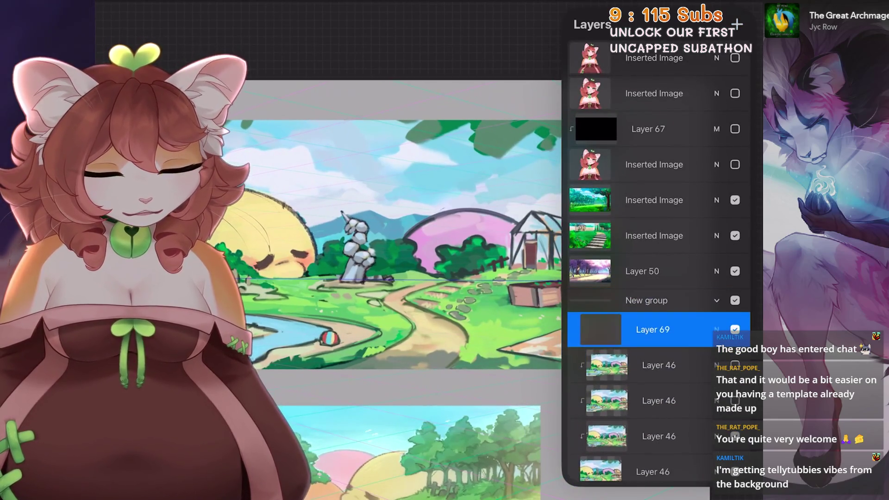
pyautogui.click(659, 329)
pyautogui.click(491, 349)
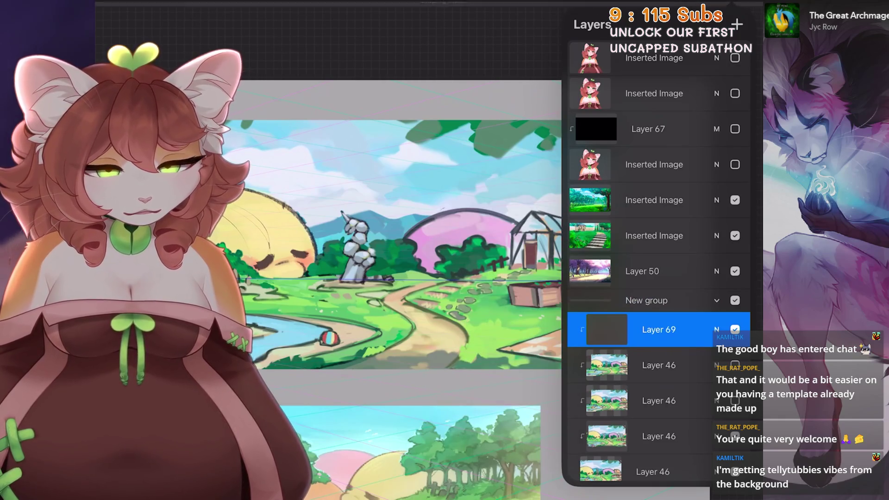
# Step: Fill the clipped Layer 69 with dark green from the colour picker
pyautogui.press('c')
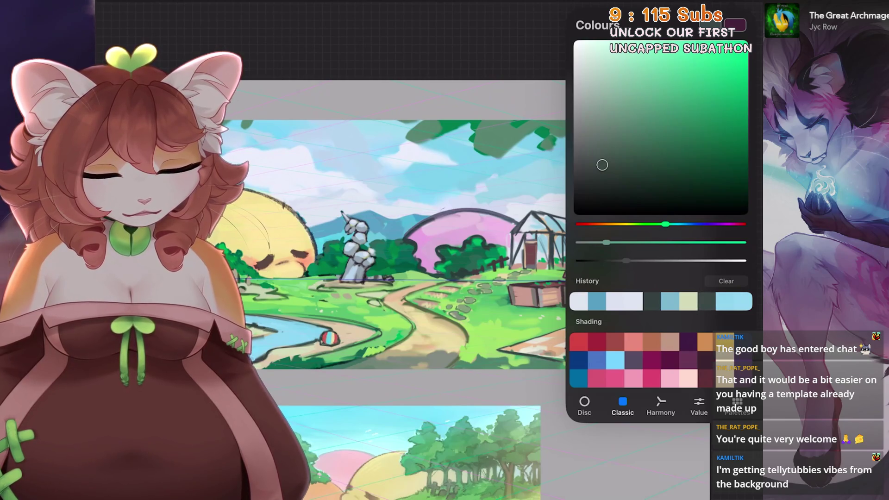
pyautogui.moveTo(735, 24); pyautogui.dragTo(457, 232)
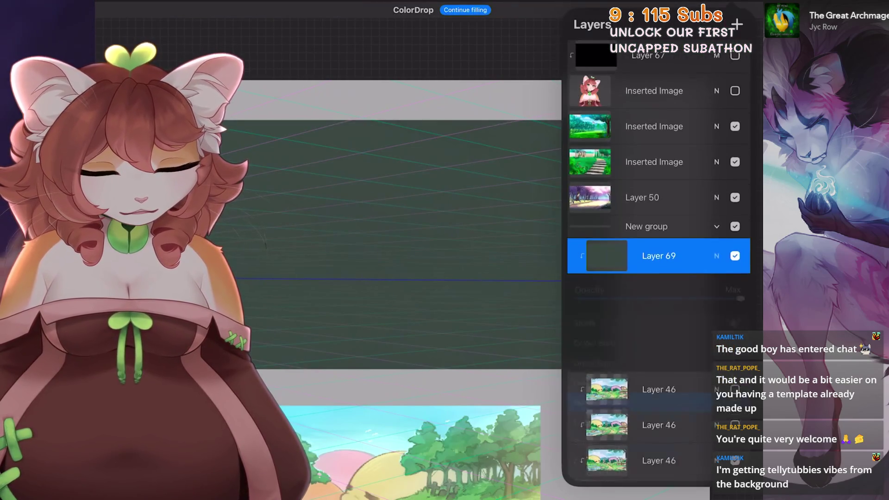
pyautogui.click(732, 5)
pyautogui.click(731, 5)
pyautogui.click(711, 4)
# Step: With an Airbrushing brush, wash dark blue over the whole painting
pyautogui.click(463, 232)
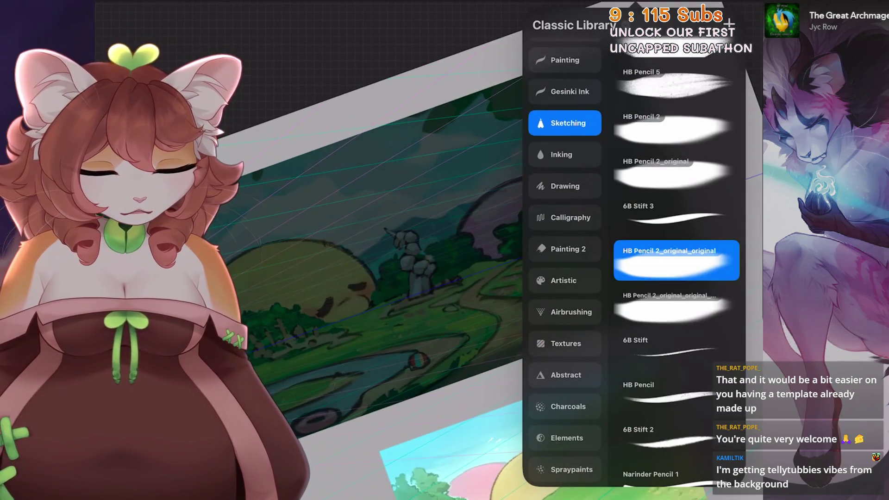
pyautogui.click(566, 311)
pyautogui.moveTo(481, 250)
pyautogui.mouseDown()
pyautogui.moveTo(365, 259)
pyautogui.moveTo(562, 214)
pyautogui.mouseUp()
pyautogui.click(736, 25)
pyautogui.click(416, 260)
pyautogui.moveTo(440, 259)
pyautogui.mouseDown()
pyautogui.moveTo(463, 288)
pyautogui.moveTo(417, 241)
pyautogui.mouseUp()
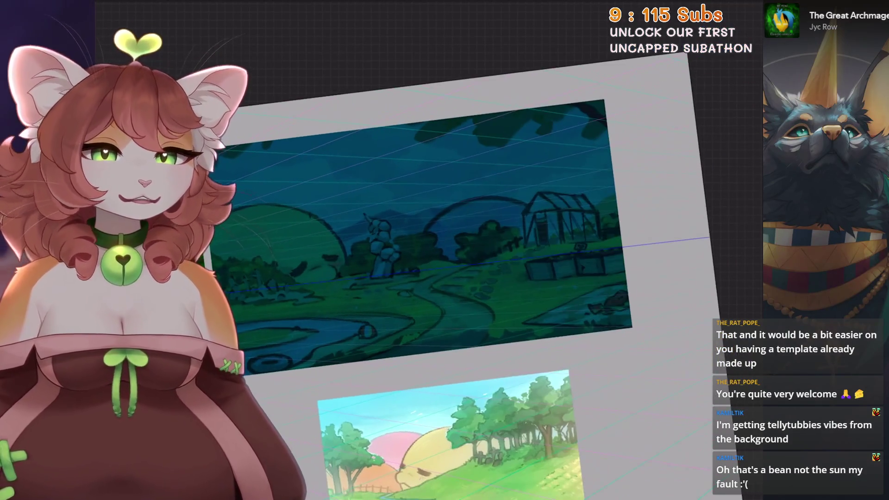
pyautogui.scroll(2, 463, 259)
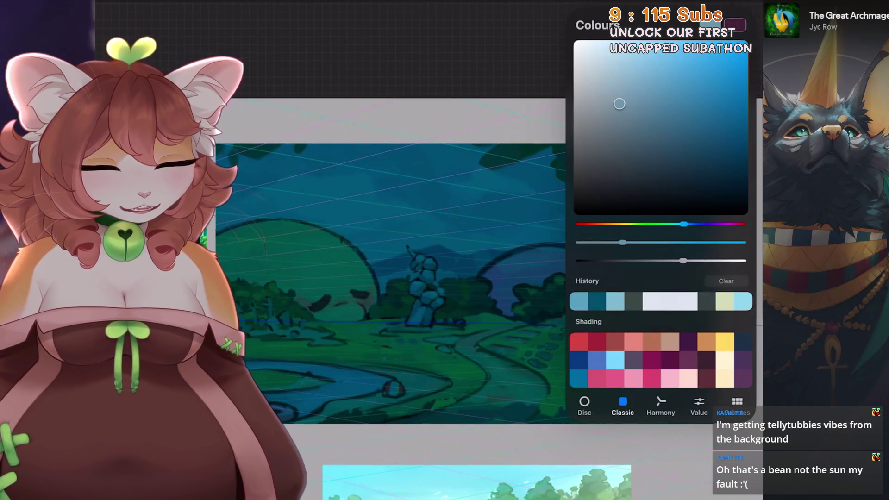
# Step: Undo the recent blue strokes, shift the colour toward cyan, and drop the circular stroke
pyautogui.hotkey('ctrl', 'z')
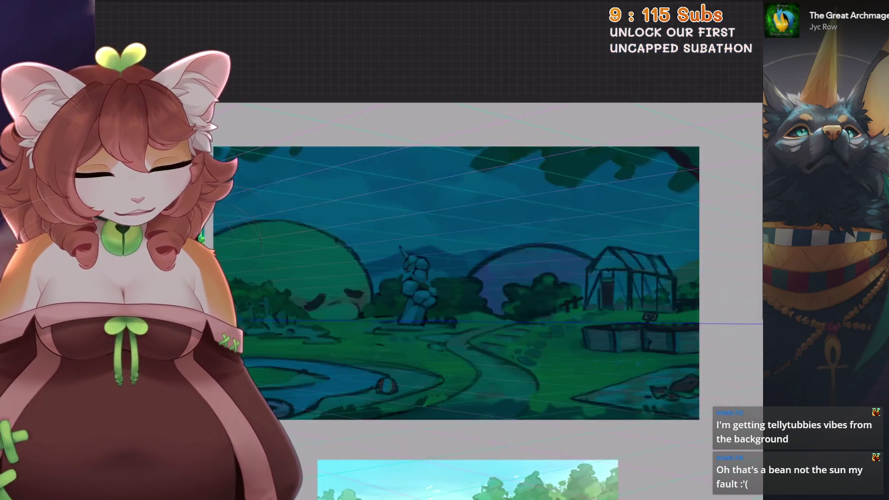
pyautogui.hotkey('ctrl', 'z')
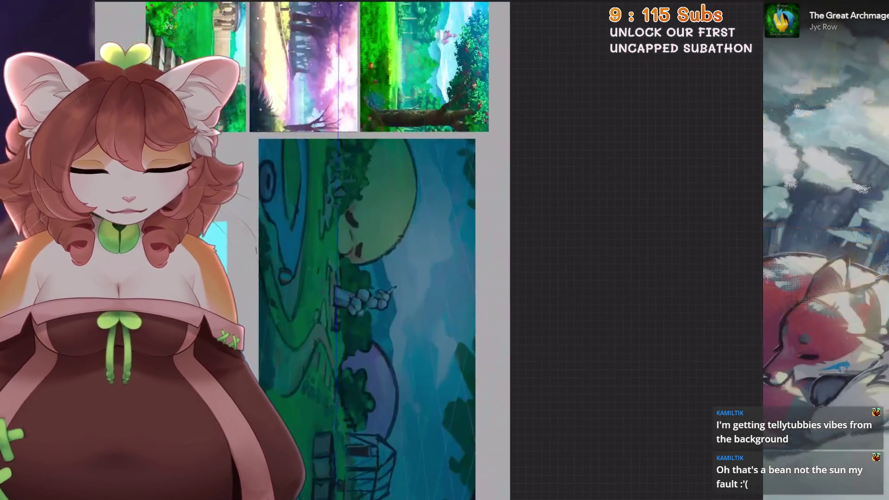
pyautogui.click(736, 24)
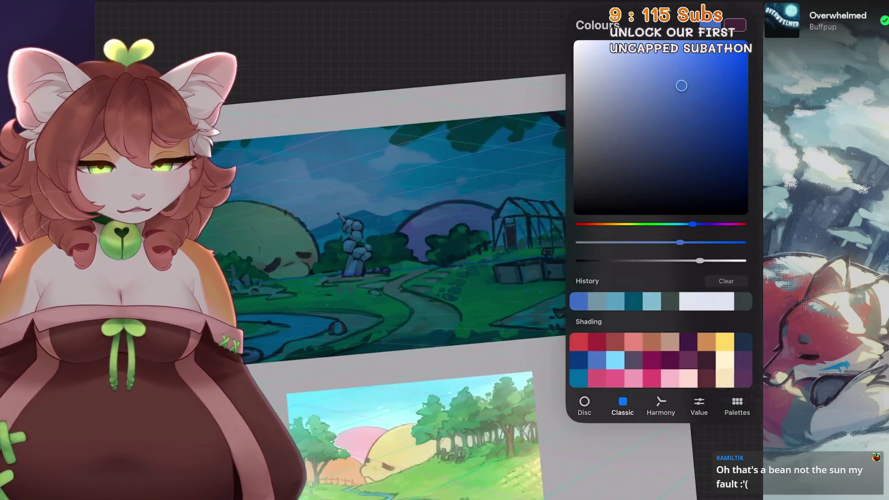
pyautogui.moveTo(692, 224); pyautogui.dragTo(685, 224)
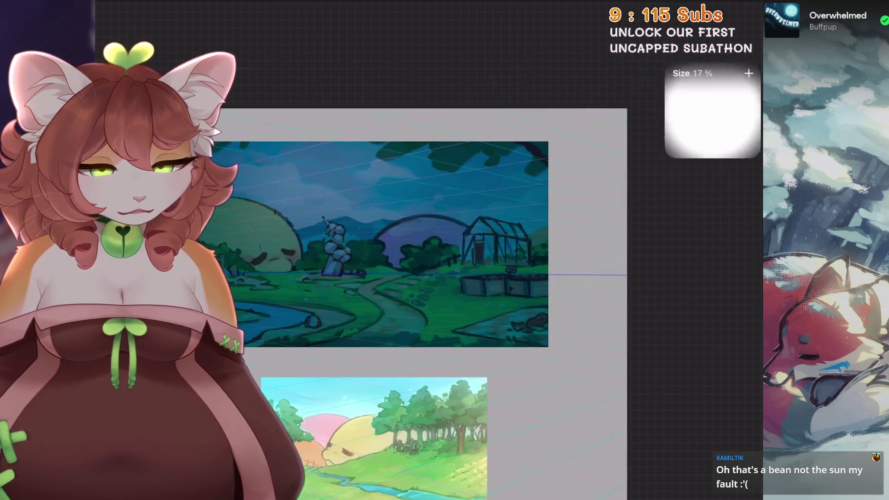
pyautogui.hotkey('ctrl', 'z')
pyautogui.hotkey('ctrl', 'shift', 'z')
pyautogui.hotkey('ctrl', 'z')
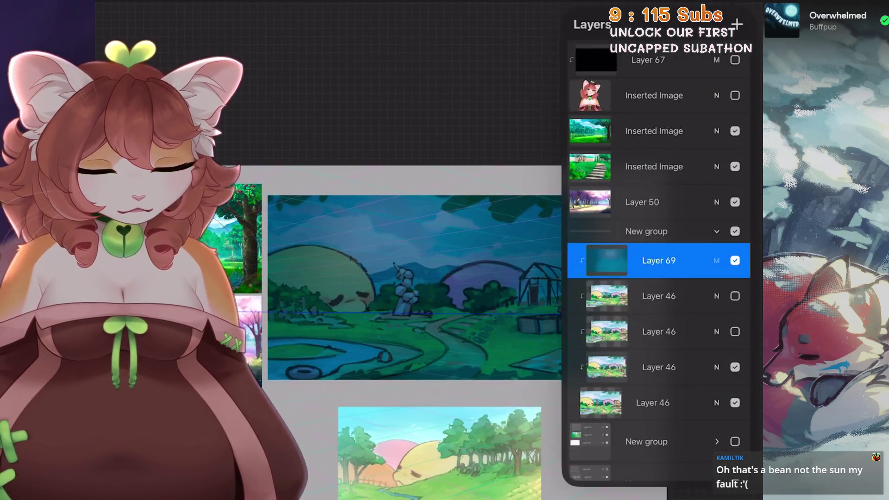
# Step: Check Layer 69's Multiply blend mode, then add Layer 70 clipped above it
pyautogui.click(716, 240)
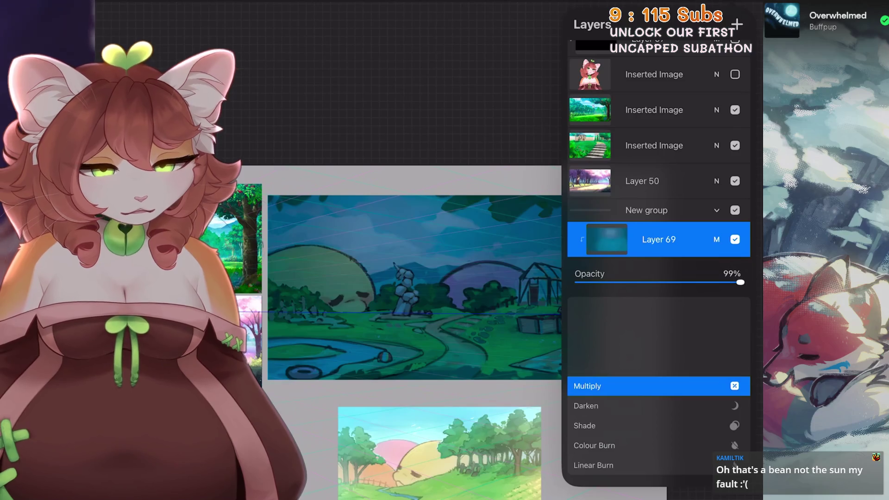
pyautogui.click(736, 24)
pyautogui.click(605, 236)
pyautogui.click(506, 258)
pyautogui.click(731, 5)
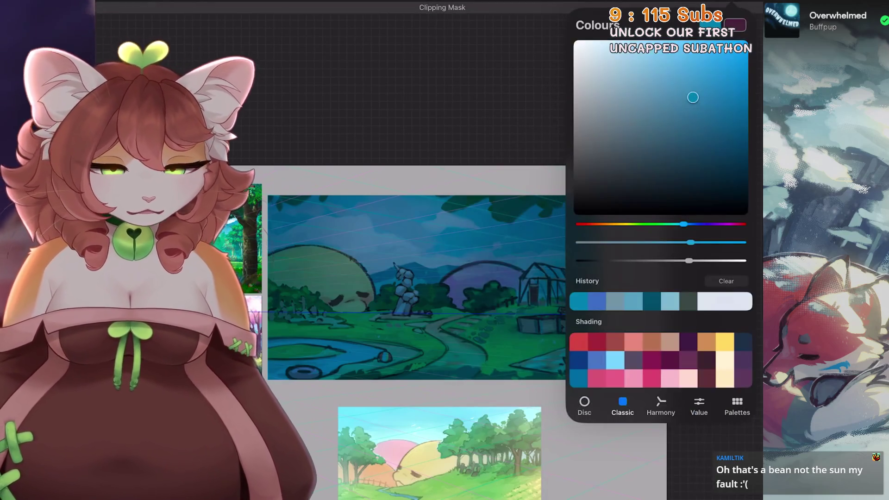
# Step: Outline the river area with a freehand selection
pyautogui.click(648, 7)
pyautogui.click(174, 6)
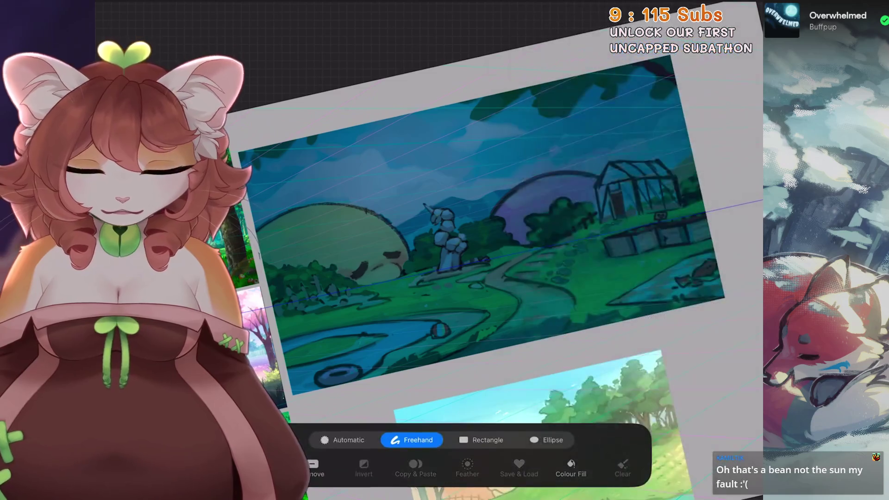
pyautogui.scroll(5, 463, 232)
pyautogui.moveTo(483, 315)
pyautogui.mouseDown()
pyautogui.moveTo(412, 387)
pyautogui.moveTo(484, 227)
pyautogui.mouseUp()
pyautogui.scroll(-5, 463, 209)
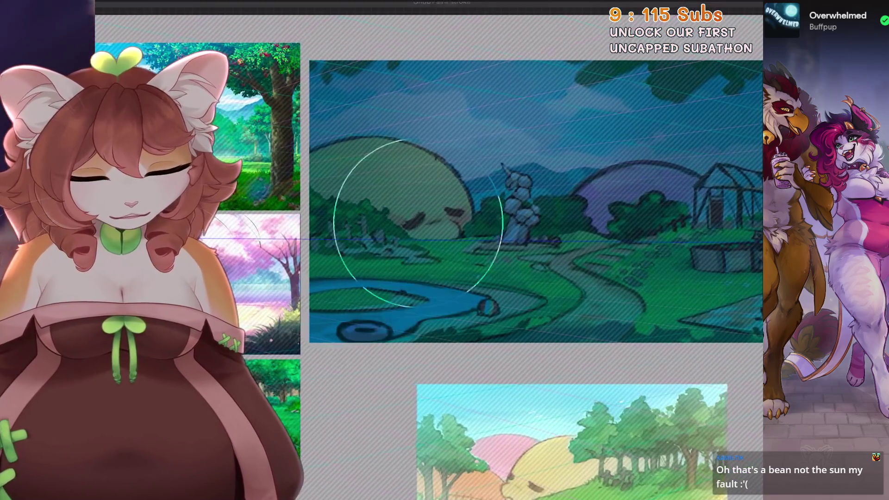
# Step: Undo the last paint stroke and the last eraser stroke on the night painting
pyautogui.hotkey('ctrl', 'z')
pyautogui.hotkey('ctrl', 'z')
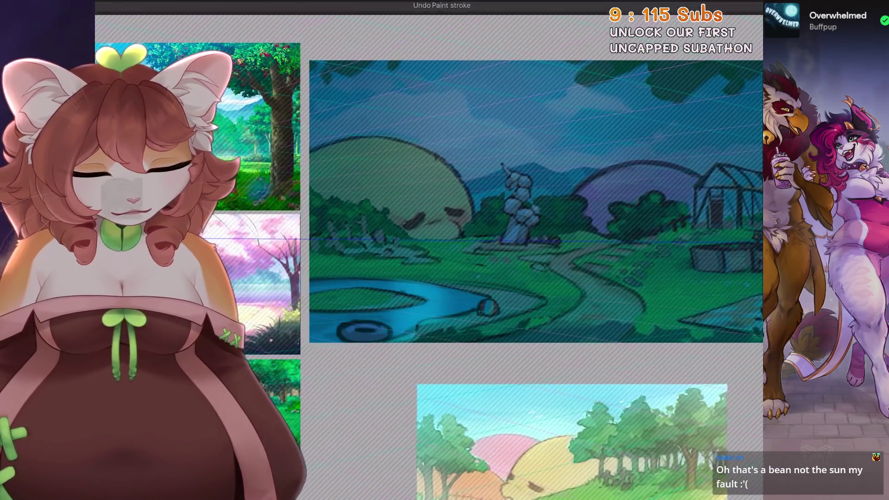
pyautogui.scroll(3, 463, 208)
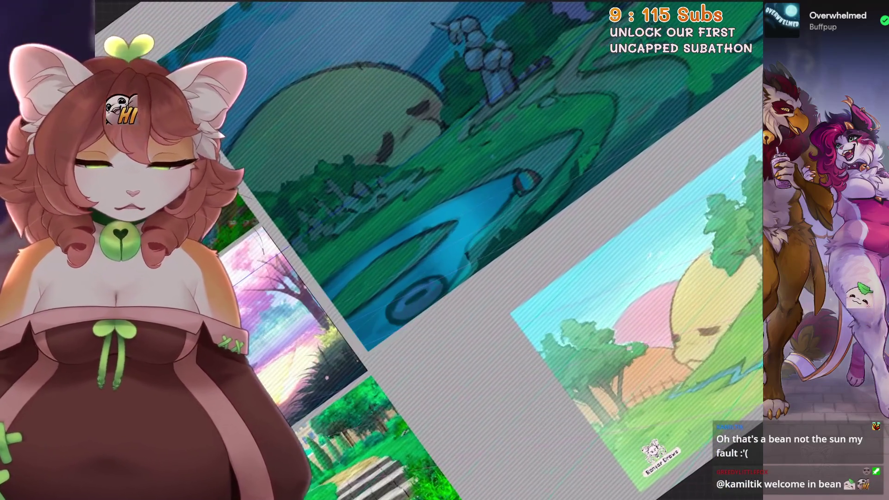
pyautogui.scroll(3, 463, 209)
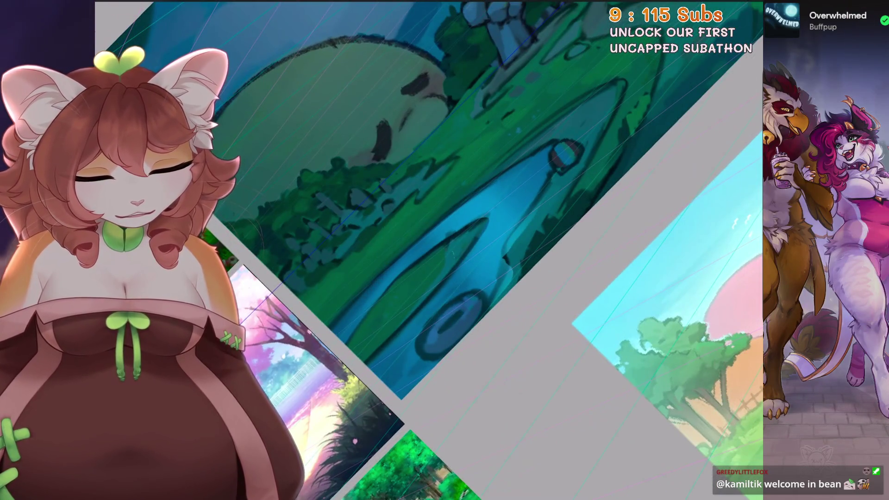
pyautogui.scroll(-2, 463, 208)
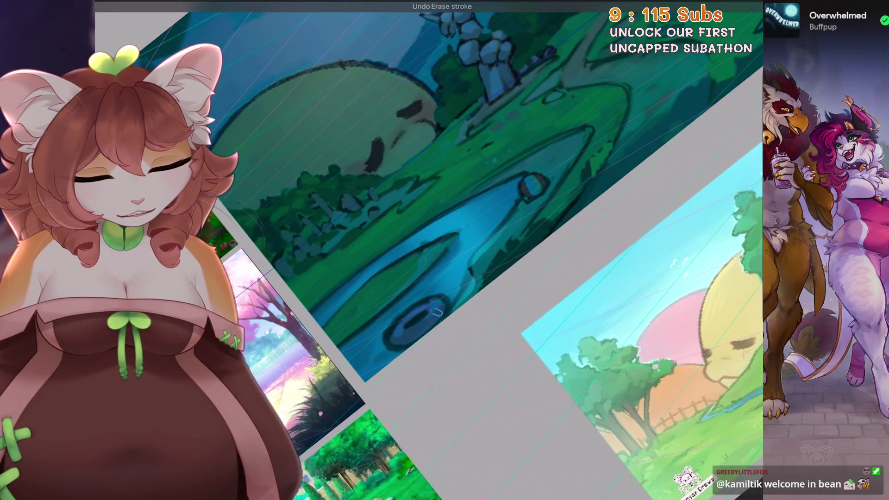
pyautogui.hotkey('ctrl', 'z')
pyautogui.scroll(-3, 504, 250)
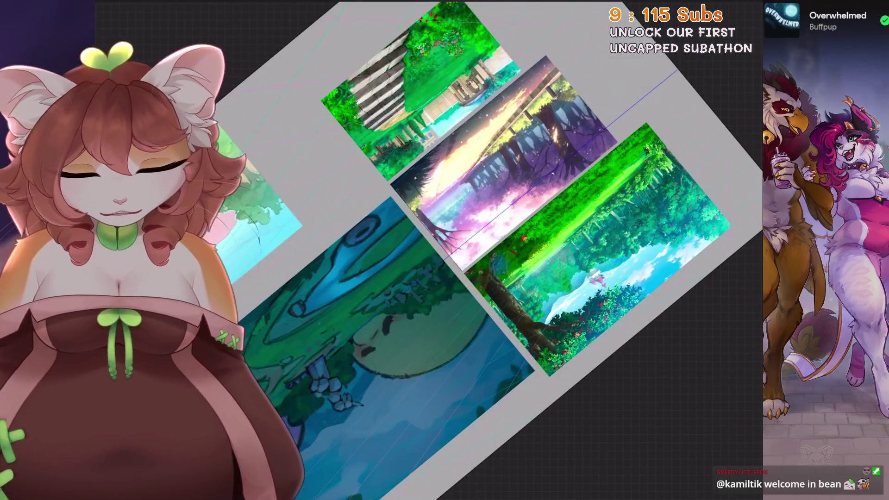
pyautogui.scroll(3, 463, 231)
# Step: Try a freehand selection around the greenhouse, then cancel it and return to painting
pyautogui.press('s')
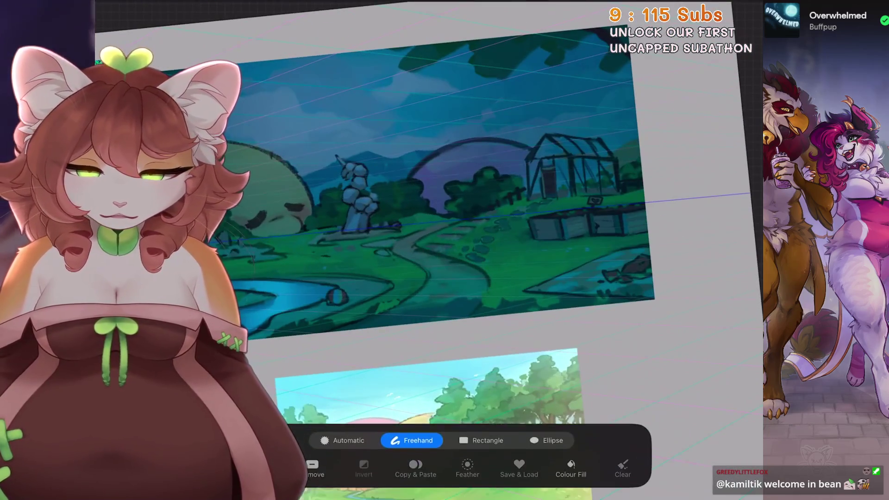
pyautogui.scroll(1, 463, 186)
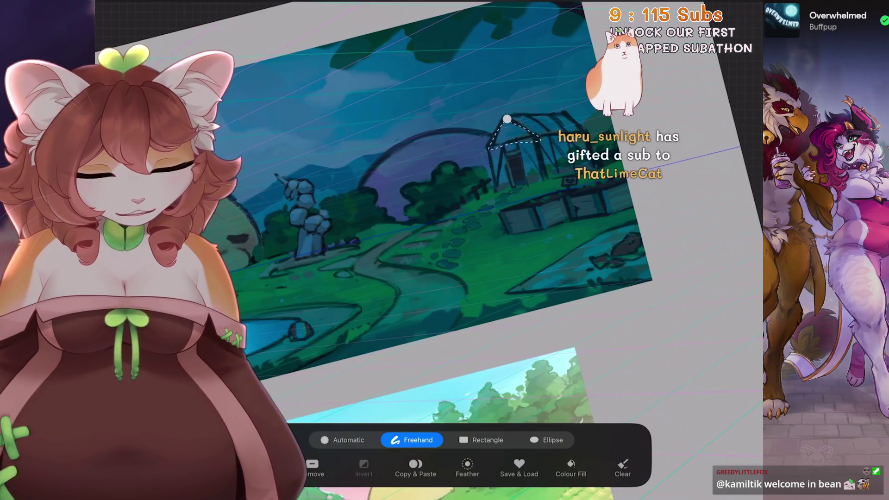
pyautogui.press('b')
pyautogui.scroll(-2, 463, 232)
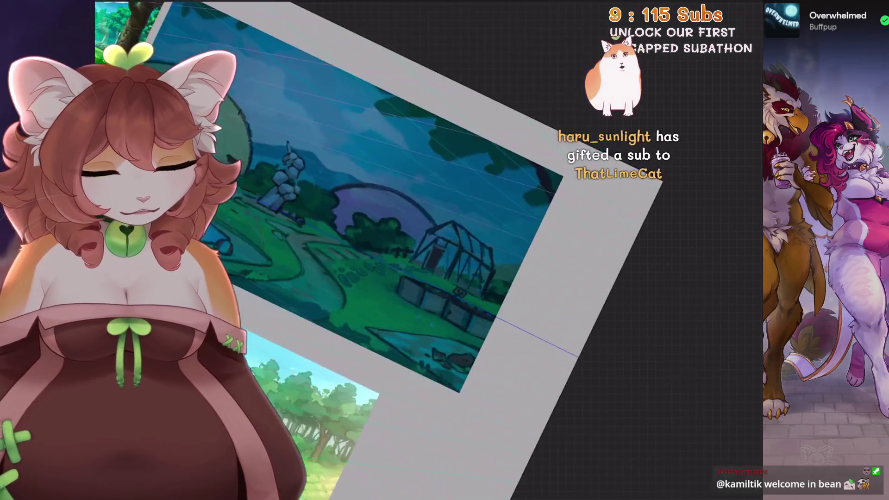
pyautogui.scroll(2, 417, 209)
pyautogui.press('s')
pyautogui.scroll(-1, 417, 208)
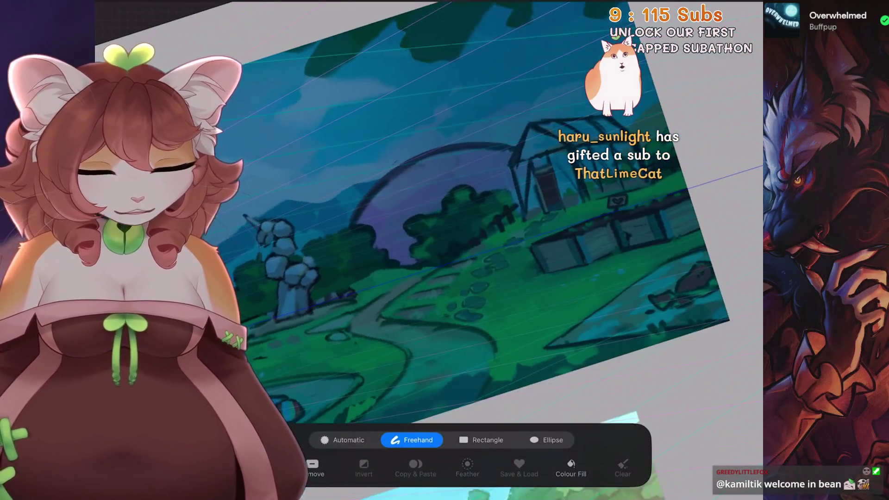
pyautogui.moveTo(534, 124); pyautogui.dragTo(614, 118)
pyautogui.press('b')
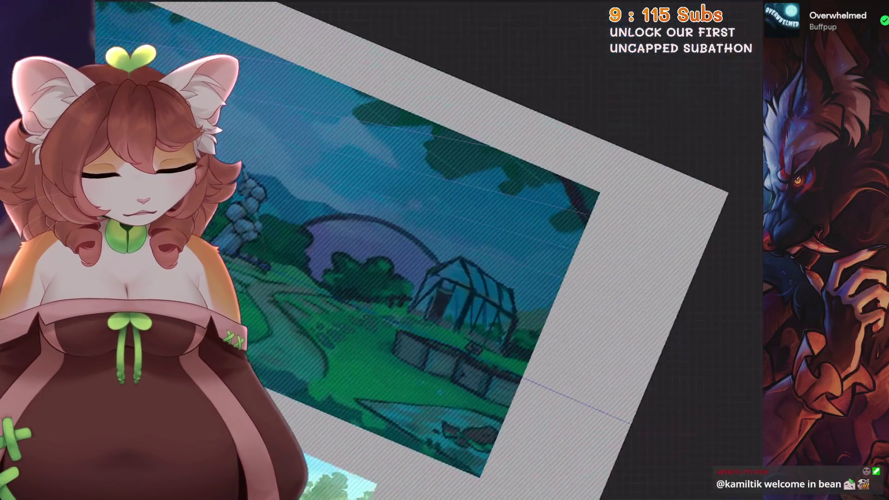
# Step: Undo the last paint stroke and fit the whole painting in view
pyautogui.scroll(-2, 417, 231)
pyautogui.hotkey('ctrl', 'z')
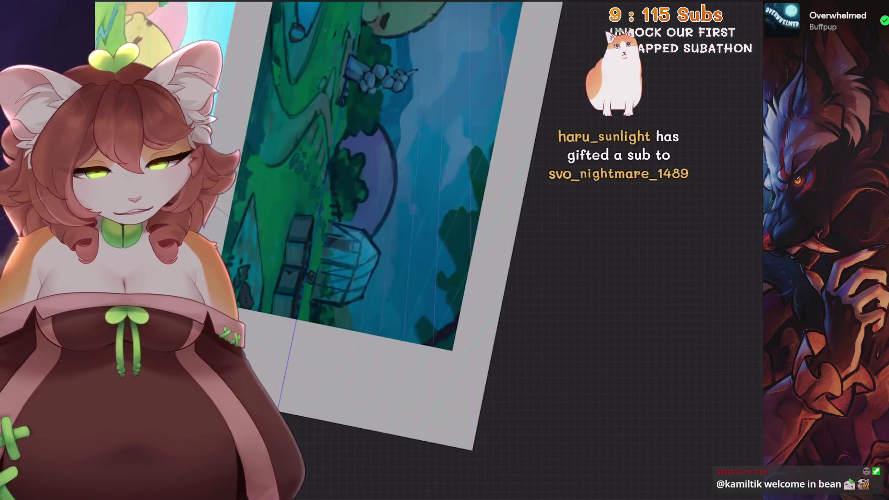
pyautogui.scroll(3, 380, 250)
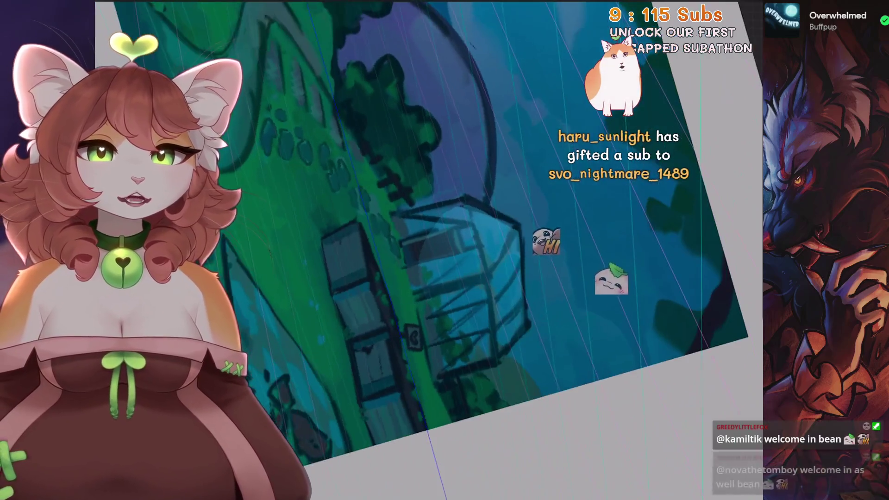
pyautogui.scroll(-3, 416, 231)
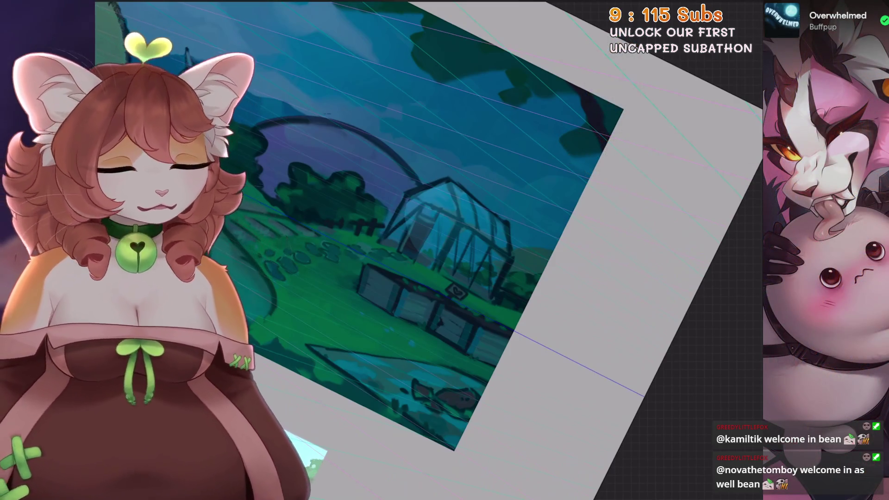
pyautogui.hotkey('ctrl', '0')
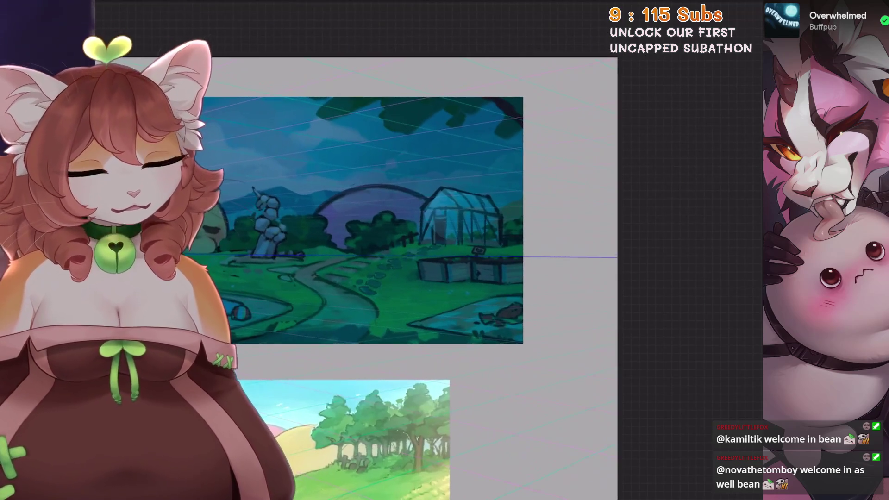
pyautogui.scroll(5, 428, 251)
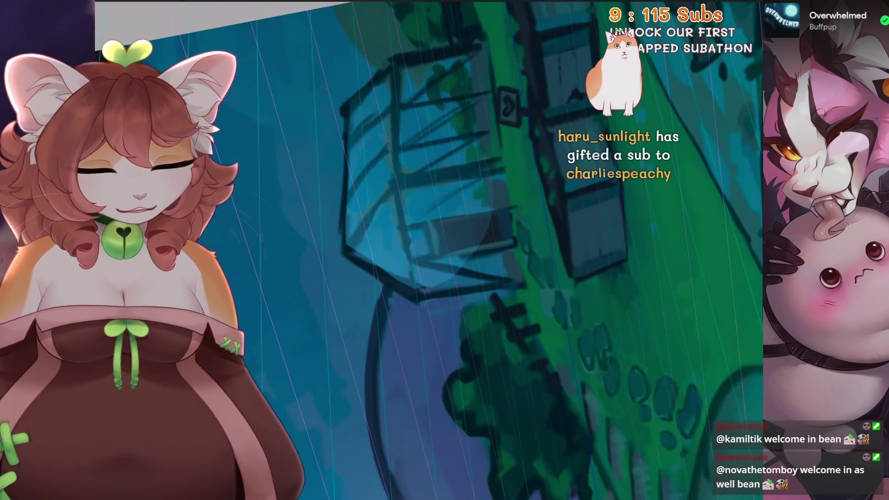
pyautogui.scroll(1, 429, 251)
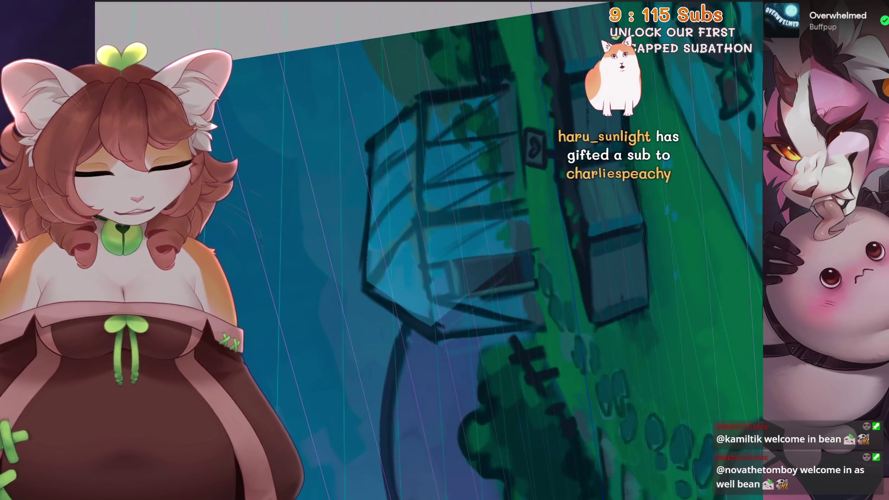
pyautogui.scroll(1, 371, 291)
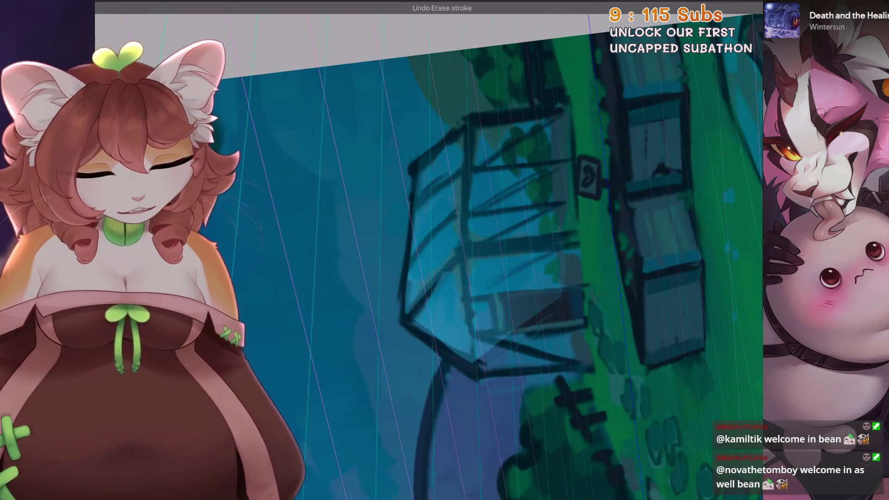
# Step: Undo two eraser strokes on the greenhouse, zoom in, and bring up the brush library
pyautogui.hotkey('ctrl', ']')
pyautogui.hotkey('ctrl', ']')
pyautogui.hotkey('ctrl', ']')
pyautogui.hotkey('ctrl', '[')
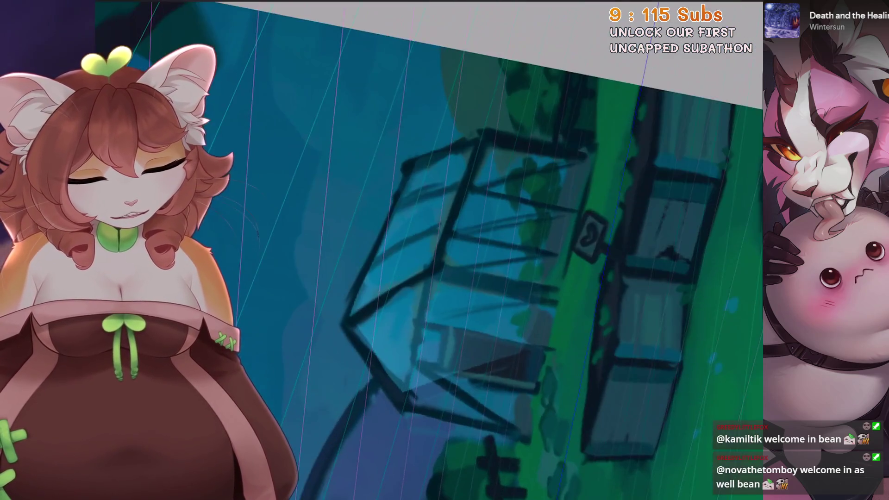
pyautogui.hotkey('ctrl', ']')
pyautogui.hotkey('ctrl', ']')
pyautogui.hotkey('ctrl', ']')
pyautogui.press('+')
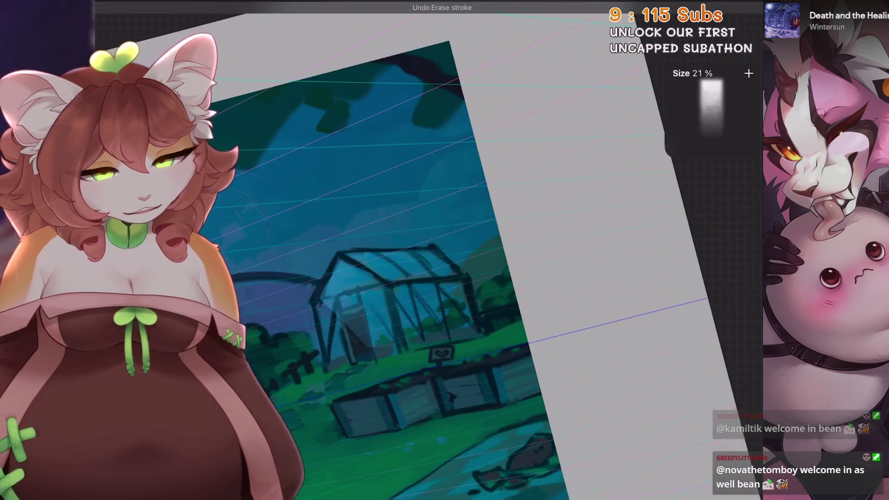
pyautogui.hotkey('ctrl', ']')
pyautogui.hotkey('ctrl', ']')
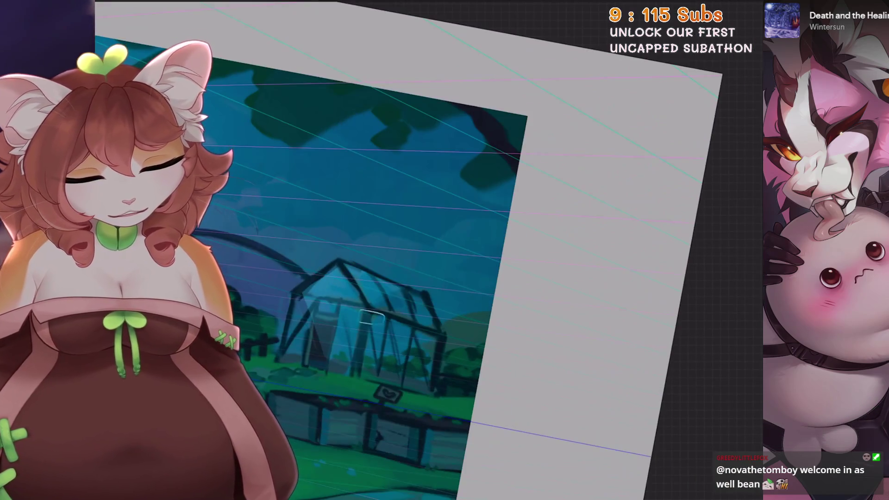
pyautogui.hotkey('ctrl', 'z')
pyautogui.hotkey('ctrl', '[')
pyautogui.hotkey('ctrl', '[')
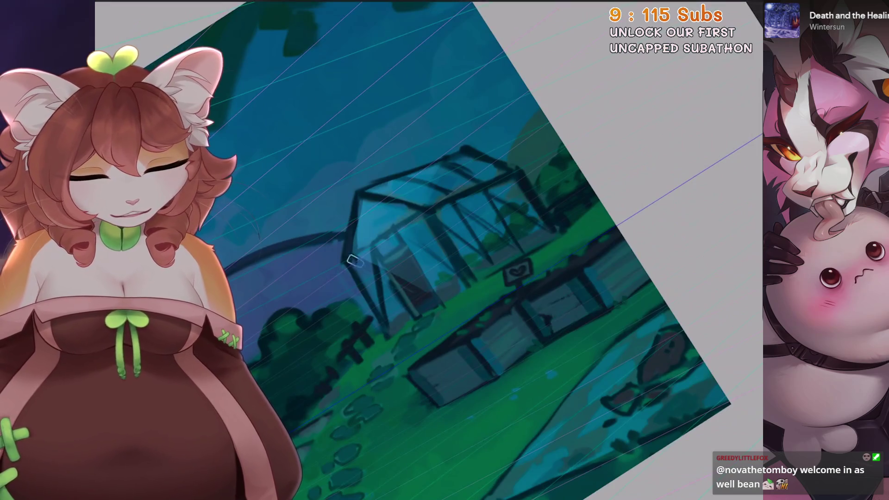
pyautogui.hotkey('ctrl', ']')
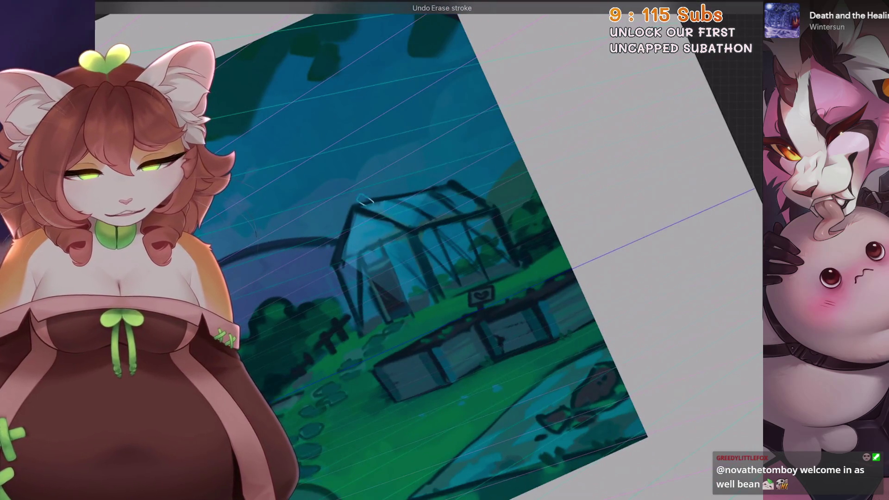
pyautogui.hotkey('ctrl', '0')
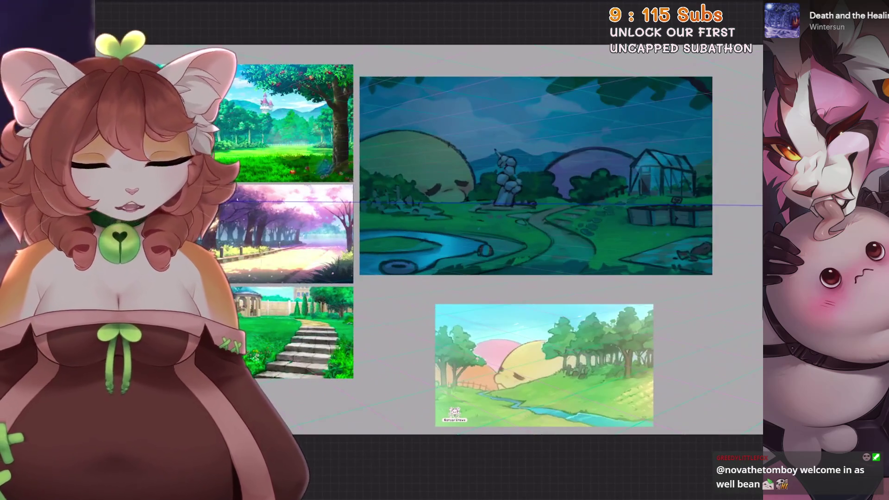
pyautogui.hotkey('ctrl', '=')
pyautogui.hotkey('ctrl', '=')
pyautogui.hotkey('ctrl', '[')
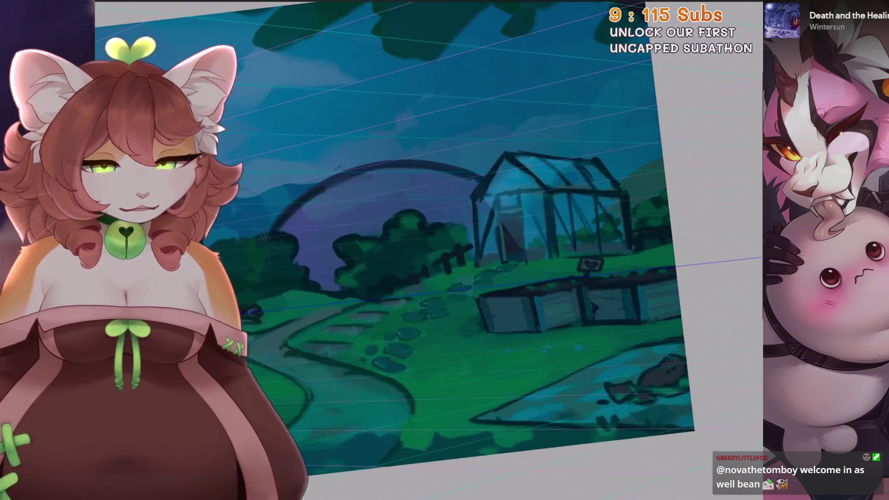
pyautogui.hotkey('ctrl', ']')
# Step: Pick a Sketching brush from the library and zoom in on the greenhouse
pyautogui.press('b')
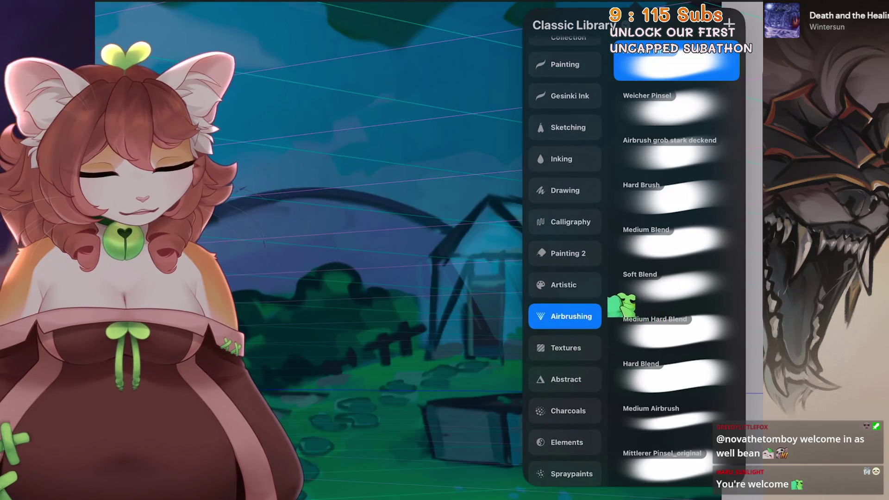
pyautogui.click(565, 159)
pyautogui.click(565, 127)
pyautogui.press('b')
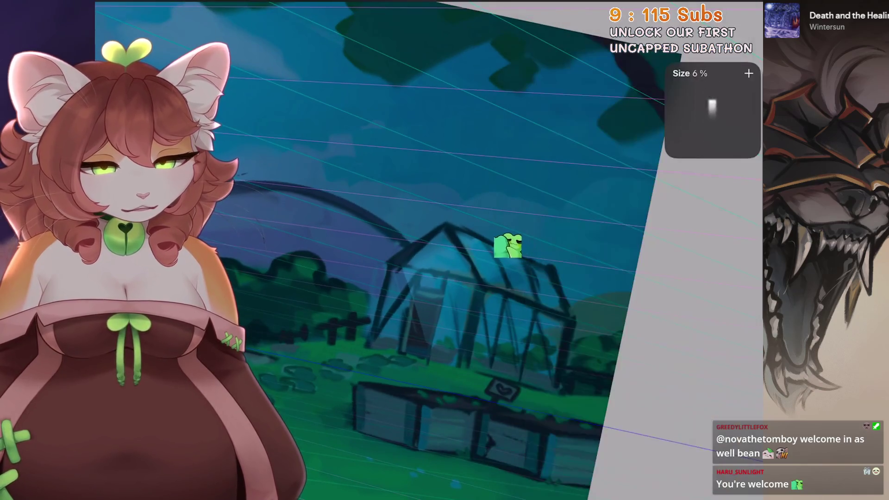
pyautogui.hotkey('ctrl', '=')
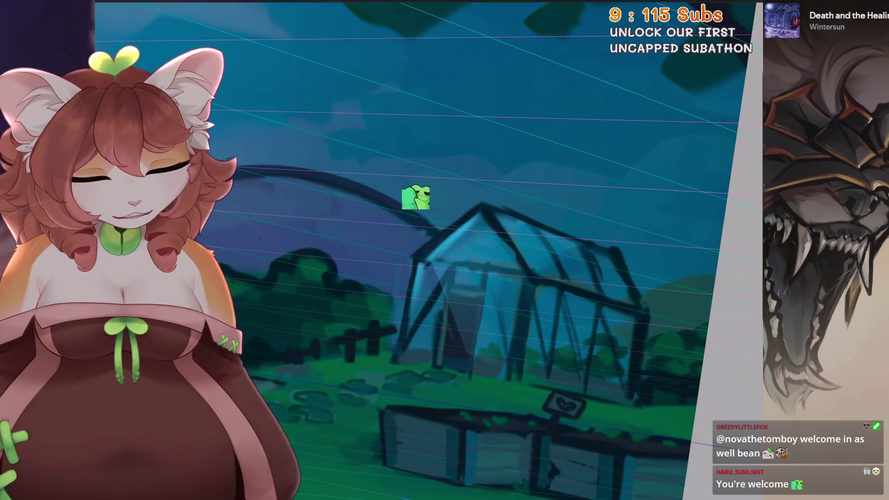
pyautogui.hotkey('ctrl', '[')
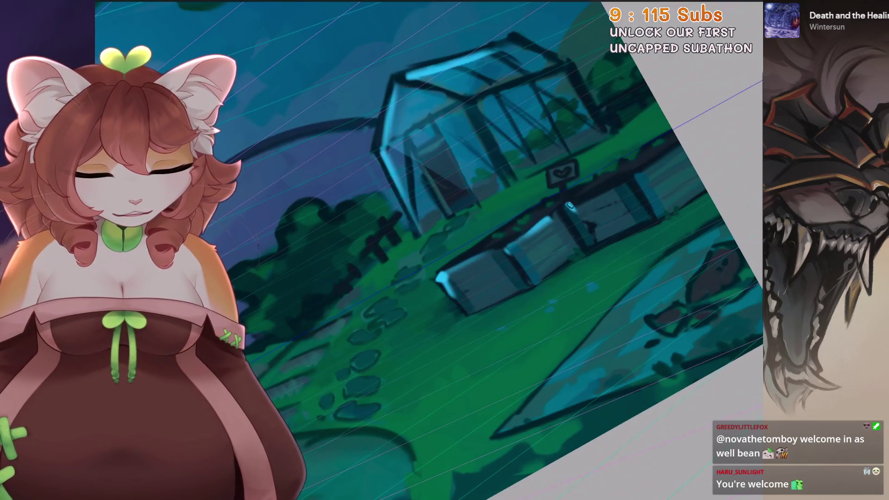
# Step: Choose an airbrush and paint light cyan glow along the statue's hand and the right edge
pyautogui.press('s')
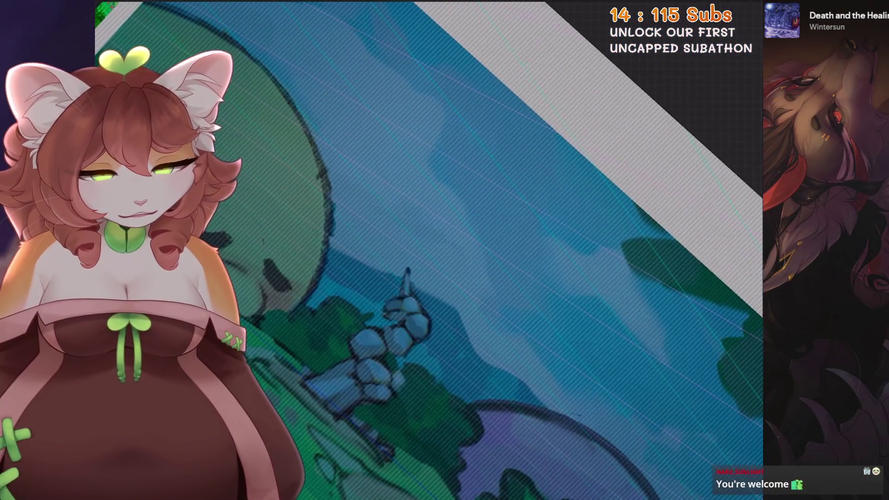
pyautogui.click(564, 359)
pyautogui.click(457, 368)
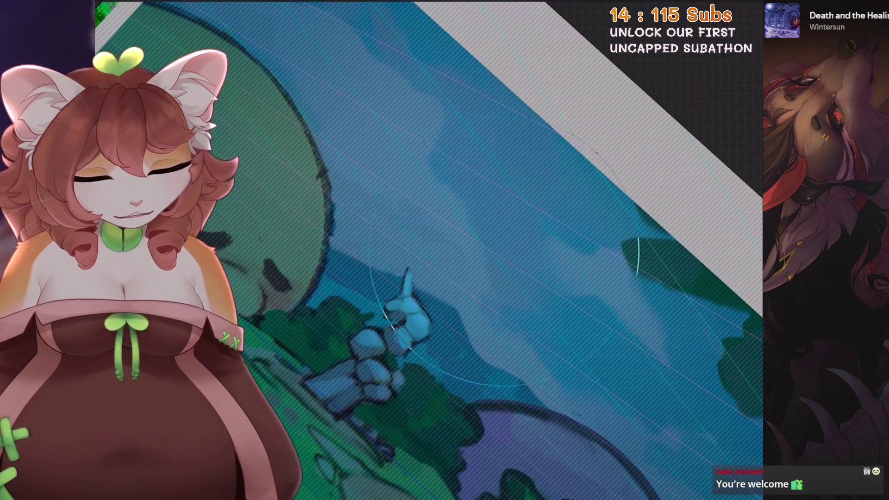
pyautogui.moveTo(389, 275); pyautogui.dragTo(466, 337)
pyautogui.moveTo(639, 208); pyautogui.dragTo(630, 262)
pyautogui.scroll(-5, 429, 250)
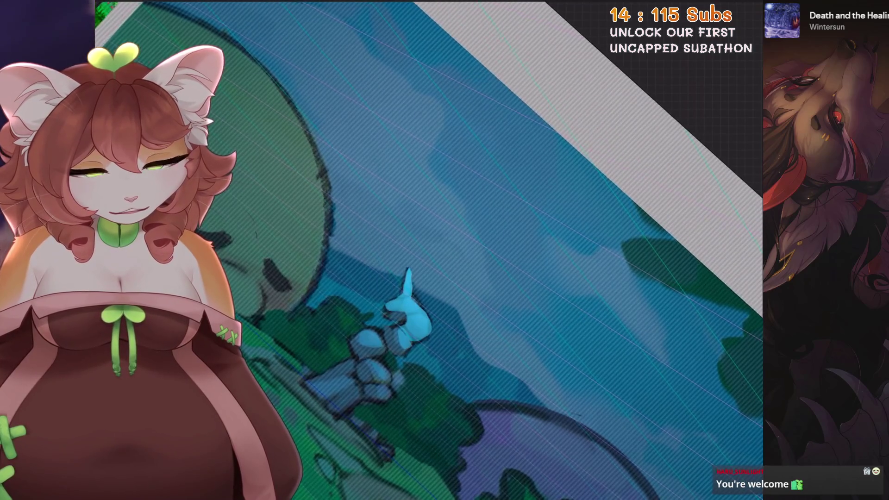
pyautogui.scroll(3, 429, 251)
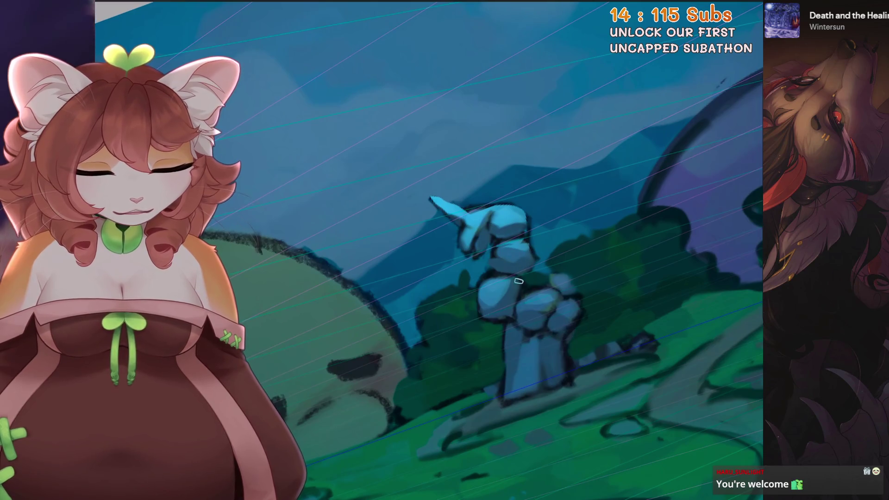
pyautogui.scroll(-5, 519, 281)
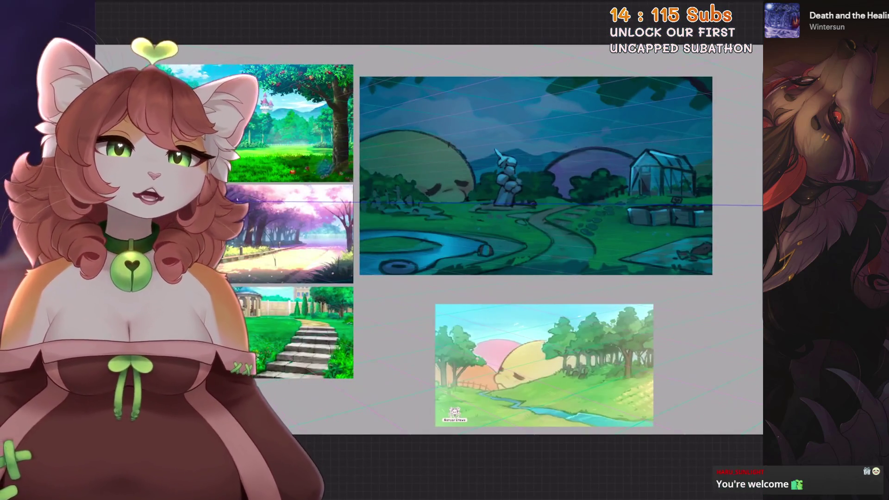
pyautogui.scroll(2, 510, 231)
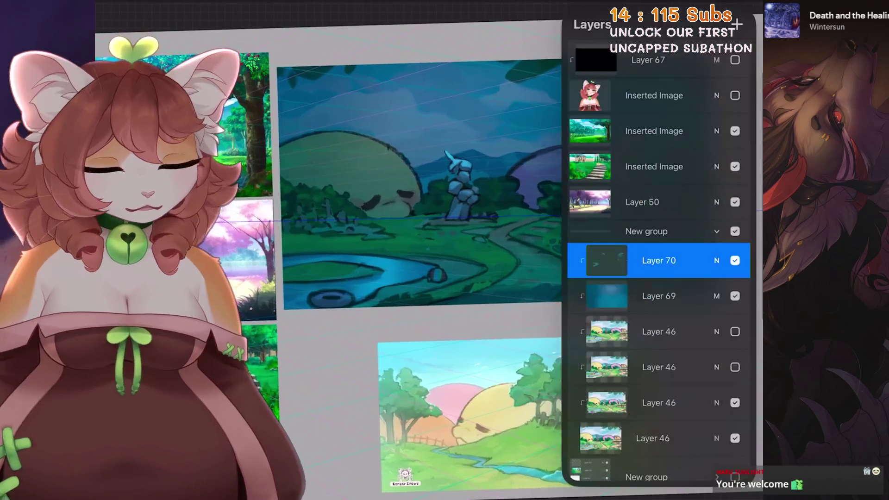
# Step: Switch Layer 70 to the Add blend mode, close the layer list, and open Hue, Saturation, Brightness
pyautogui.click(607, 254)
pyautogui.click(602, 381)
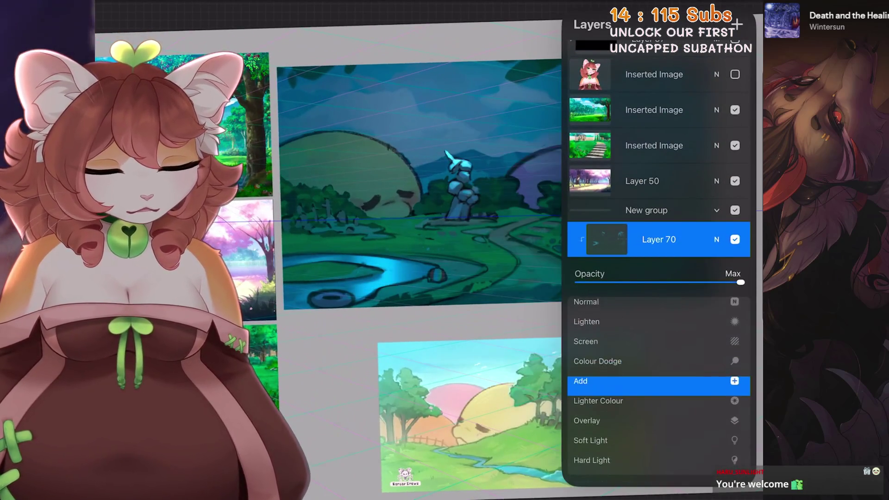
pyautogui.click(607, 240)
pyautogui.click(607, 240)
pyautogui.click(416, 324)
pyautogui.scroll(3, 463, 208)
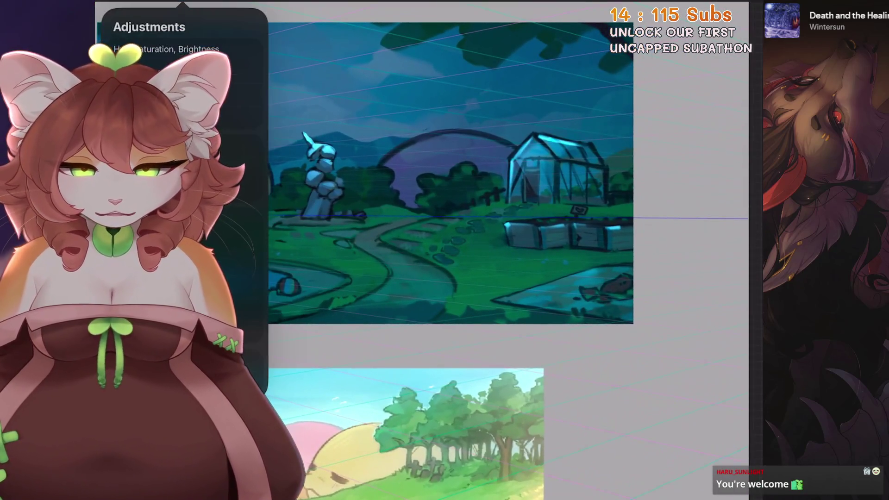
pyautogui.click(166, 49)
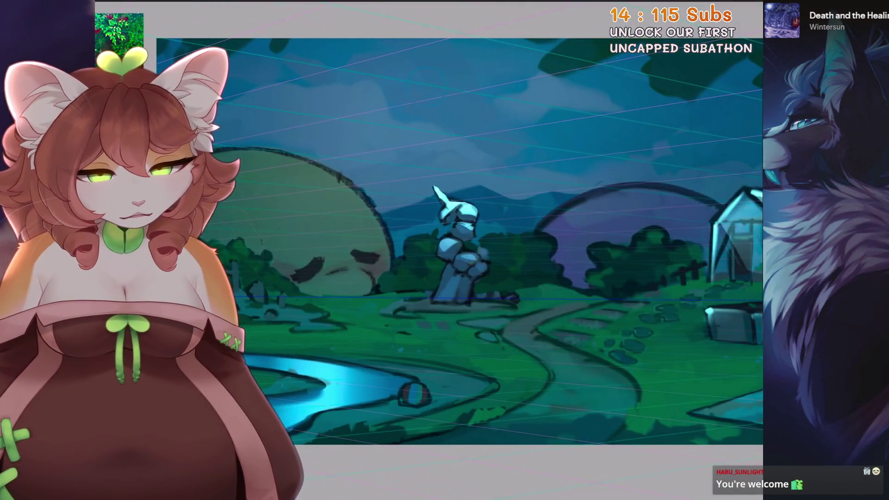
# Step: Paint a soft glow around the moon, undo the stray dark stroke, and straighten the canvas
pyautogui.scroll(2, 463, 231)
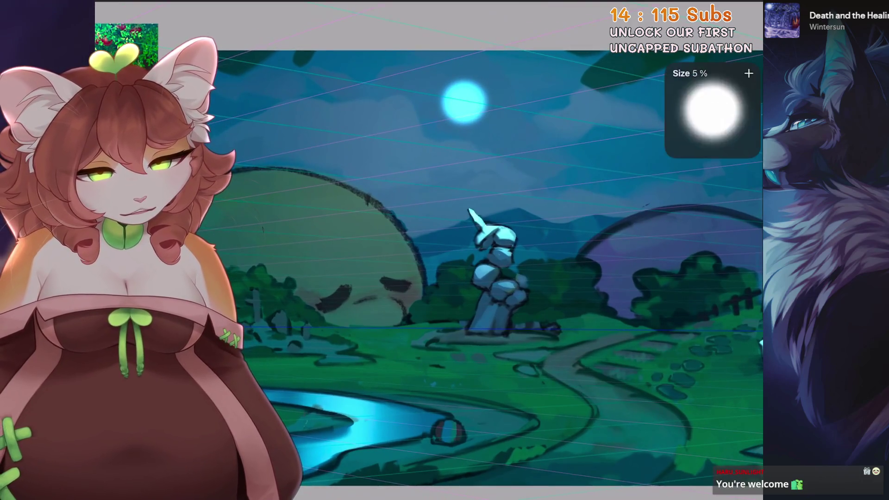
pyautogui.moveTo(443, 77); pyautogui.dragTo(456, 139)
pyautogui.hotkey('ctrl', 'z')
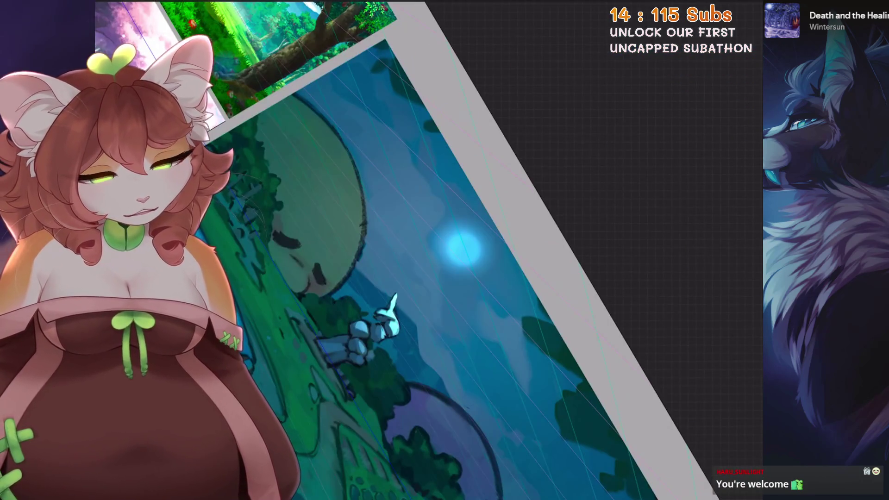
pyautogui.press('6')
pyautogui.press('6')
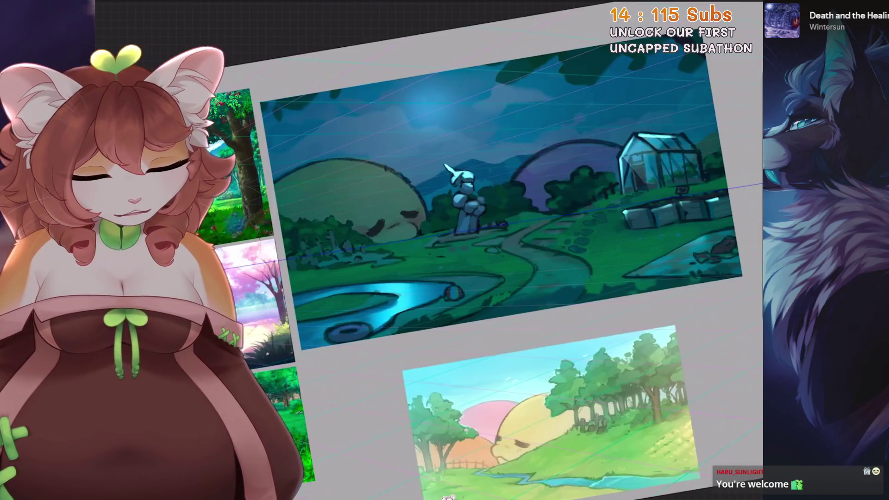
pyautogui.press('s')
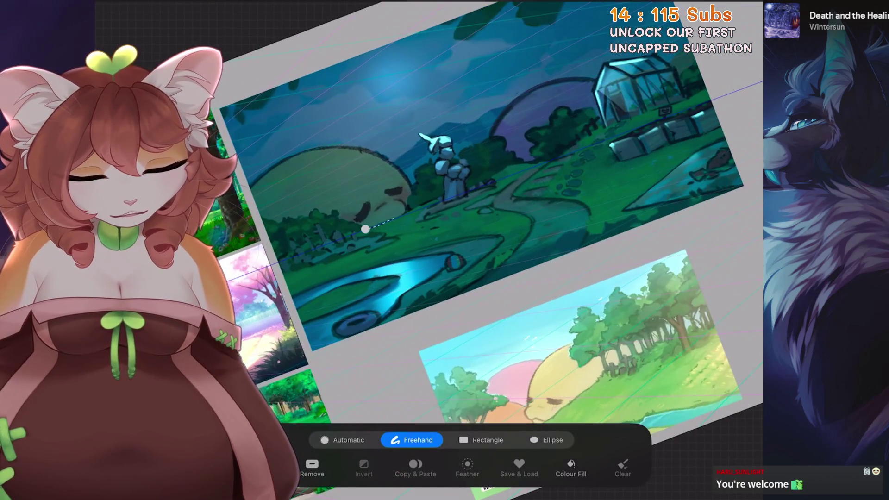
# Step: Close a freehand selection around the winding path and check Layer 70's blending and opacity
pyautogui.moveTo(540, 155); pyautogui.dragTo(491, 194)
pyautogui.click(540, 155)
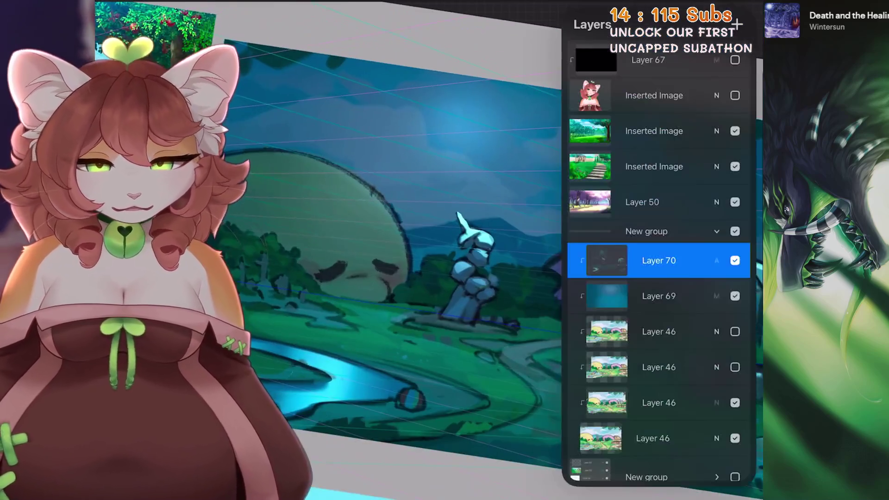
pyautogui.click(717, 260)
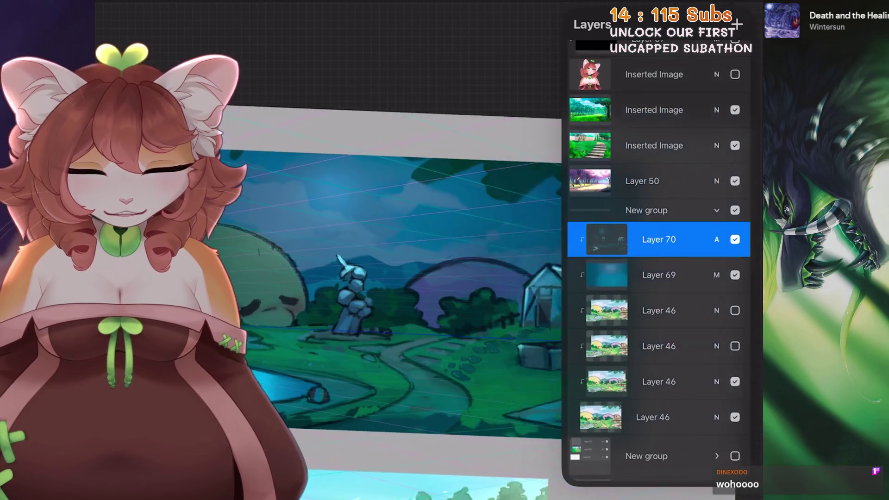
pyautogui.press('s')
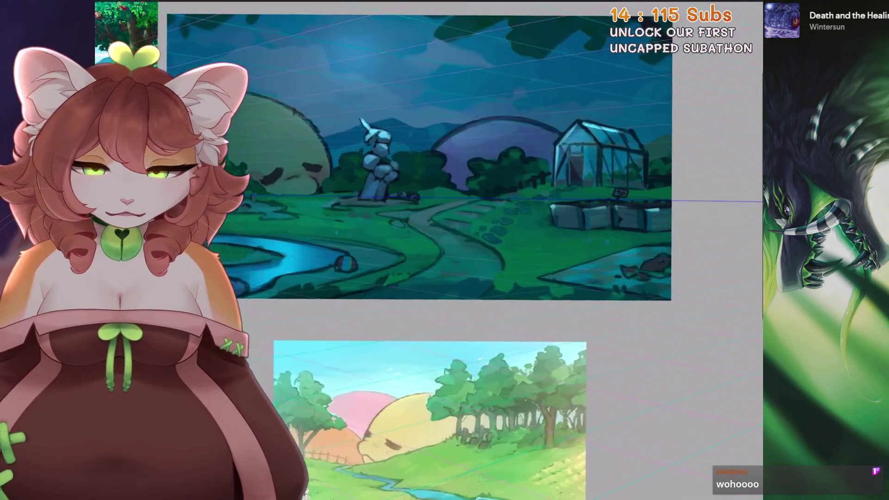
pyautogui.press('s')
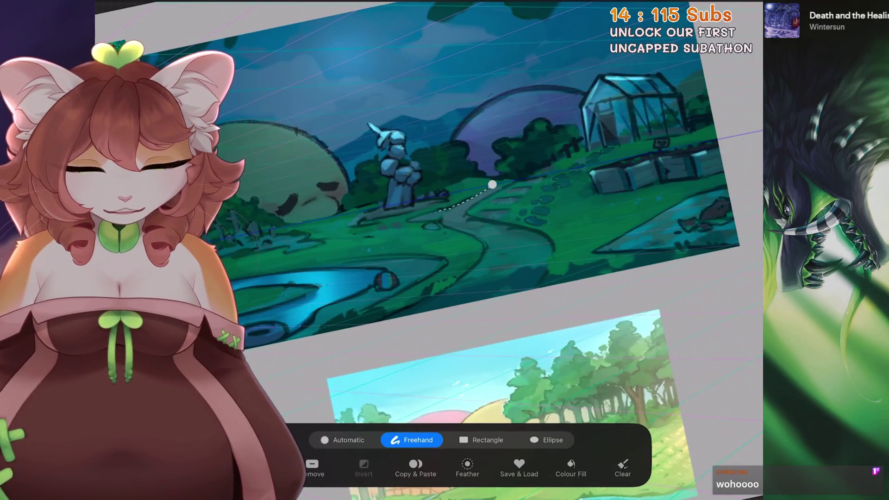
pyautogui.press('b')
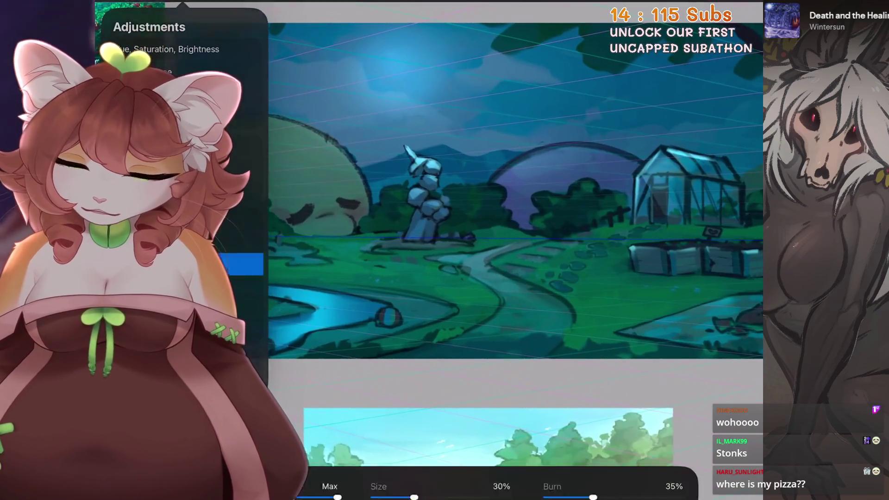
# Step: Tune the Bloom to Size 21% and Burn 47%, apply it, and select Layer 69
pyautogui.moveTo(414, 471)
pyautogui.mouseDown()
pyautogui.moveTo(389, 471)
pyautogui.moveTo(408, 471)
pyautogui.mouseUp()
pyautogui.moveTo(603, 471); pyautogui.dragTo(617, 470)
pyautogui.moveTo(409, 471)
pyautogui.mouseDown()
pyautogui.moveTo(396, 470)
pyautogui.moveTo(408, 471)
pyautogui.mouseUp()
pyautogui.moveTo(635, 470)
pyautogui.mouseDown()
pyautogui.moveTo(646, 471)
pyautogui.moveTo(600, 471)
pyautogui.mouseUp()
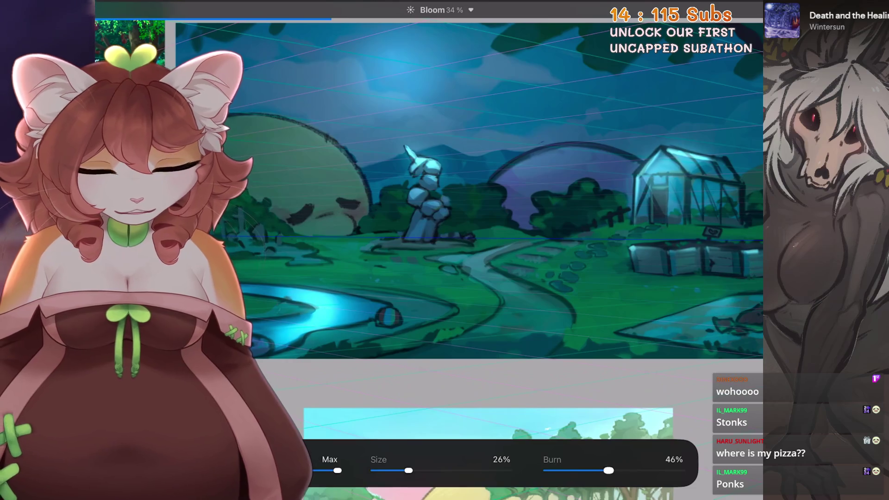
pyautogui.moveTo(409, 470); pyautogui.dragTo(397, 470)
pyautogui.moveTo(608, 471); pyautogui.dragTo(611, 471)
pyautogui.scroll(2, 509, 208)
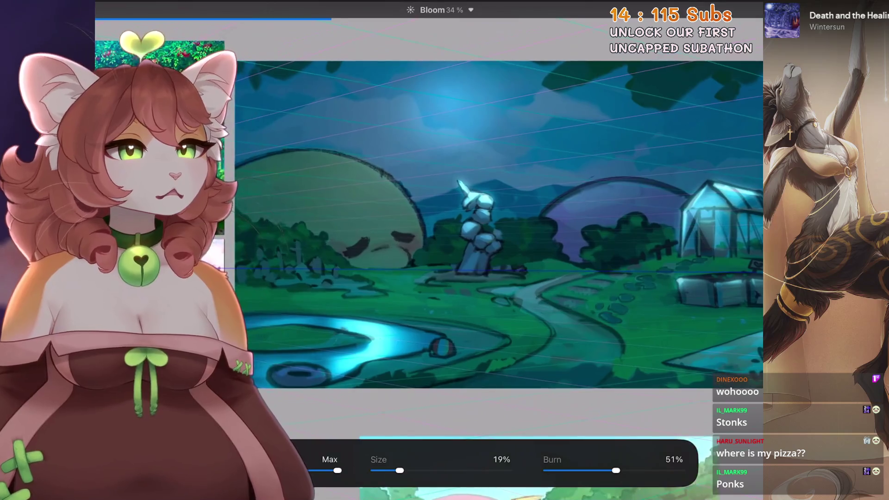
pyautogui.hscroll(2, 500, 222)
pyautogui.scroll(1, 491, 218)
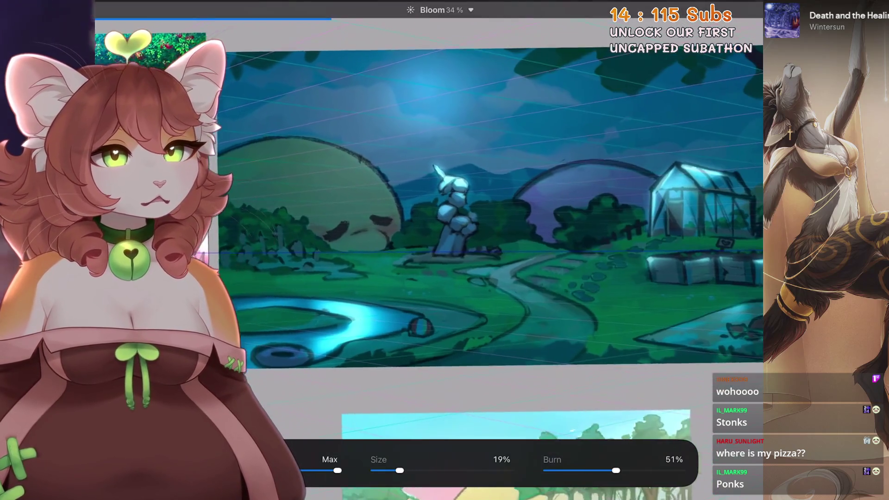
pyautogui.moveTo(399, 470); pyautogui.dragTo(404, 470)
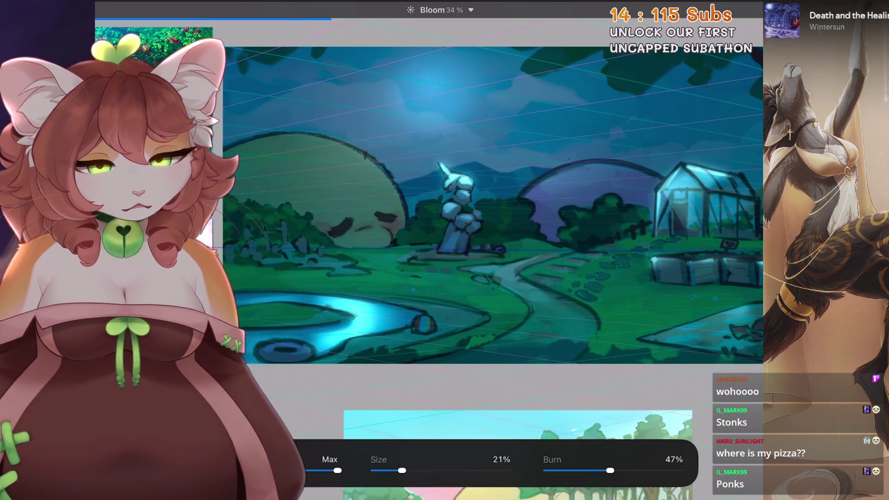
pyautogui.click(735, 260)
pyautogui.click(659, 296)
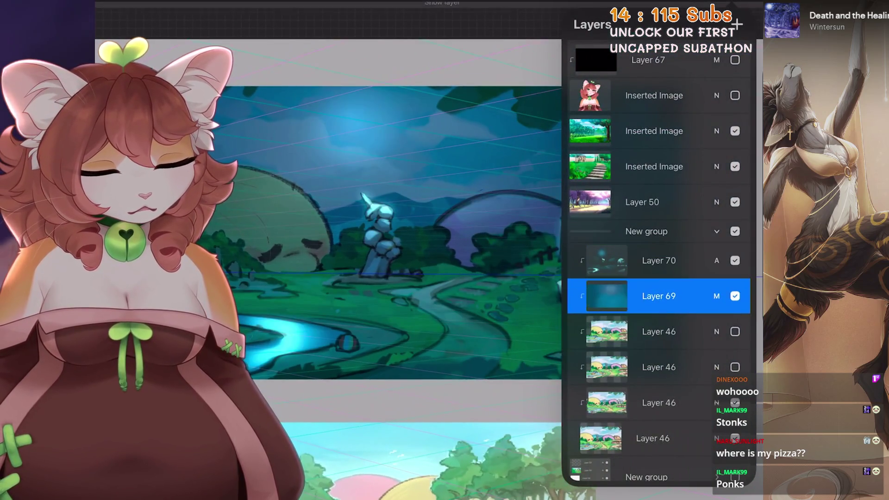
# Step: Add a new layer, Layer 71, above Layer 69 for the moon
pyautogui.click(737, 24)
pyautogui.scroll(3, 445, 231)
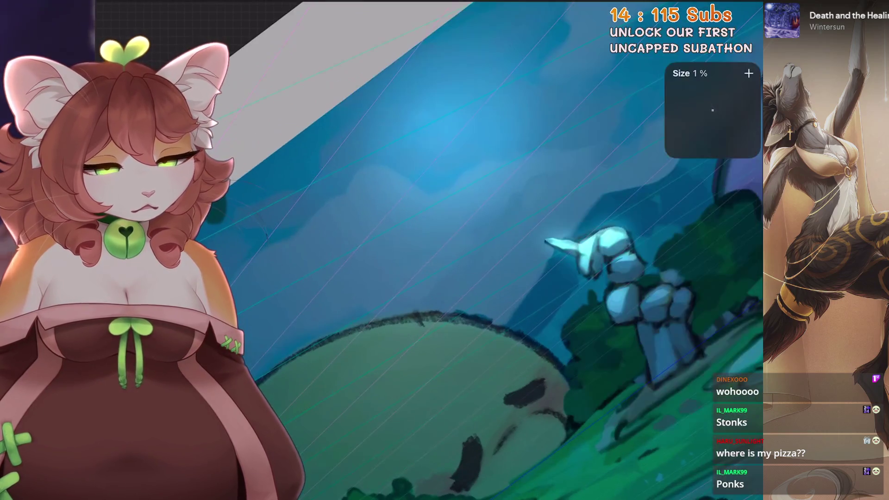
pyautogui.scroll(-2, 482, 250)
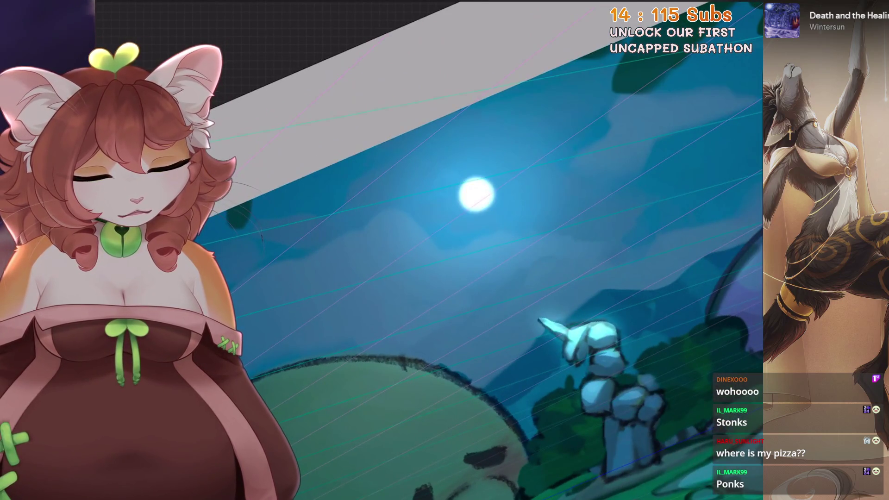
pyautogui.scroll(-5, 514, 250)
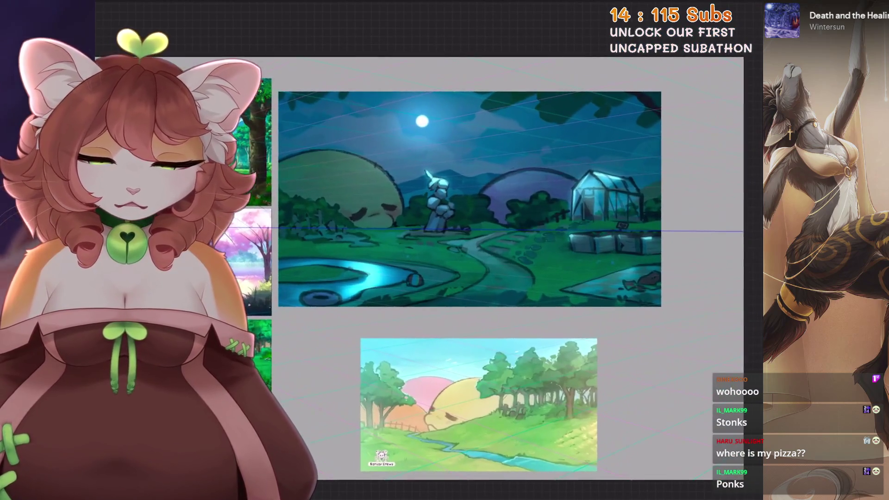
pyautogui.scroll(2, 509, 278)
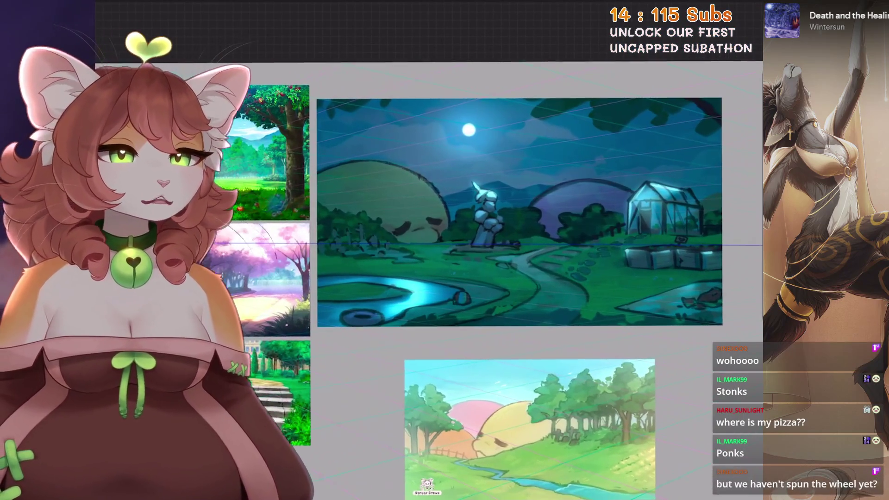
pyautogui.scroll(2, 533, 127)
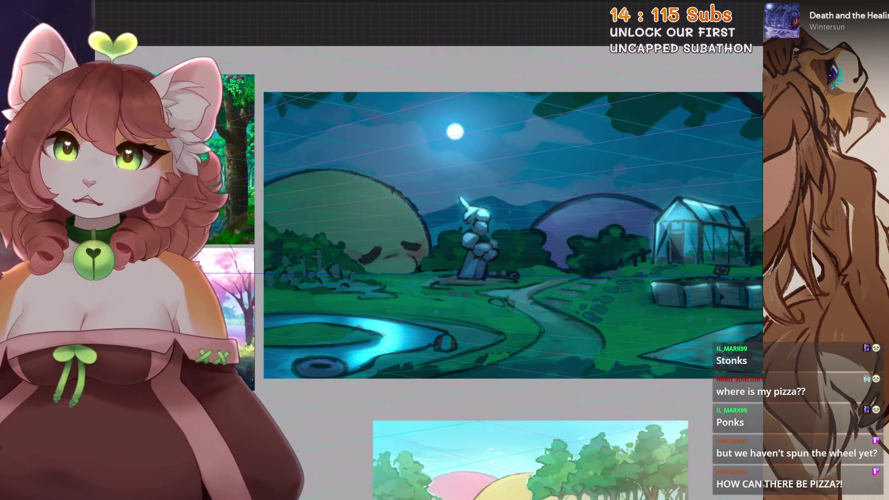
# Step: Group Layers 69, 70 and 71 together in the Layers panel
pyautogui.press('l')
pyautogui.click(646, 196)
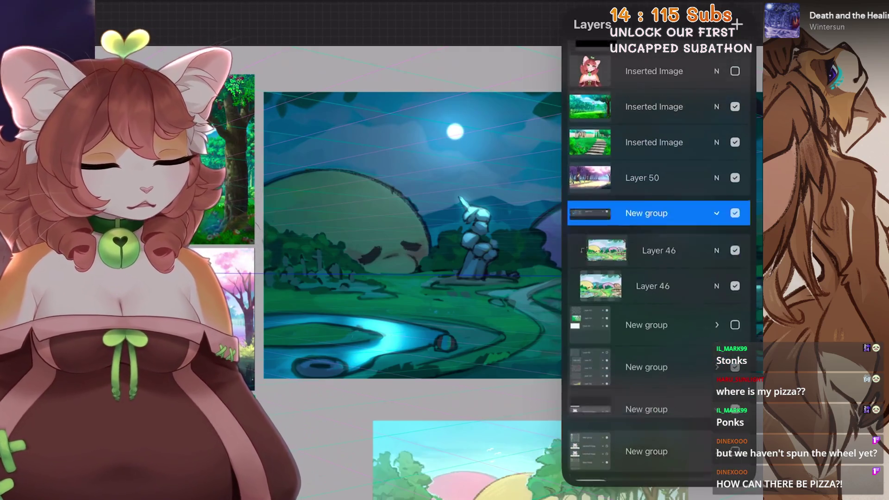
pyautogui.click(735, 257)
pyautogui.click(735, 251)
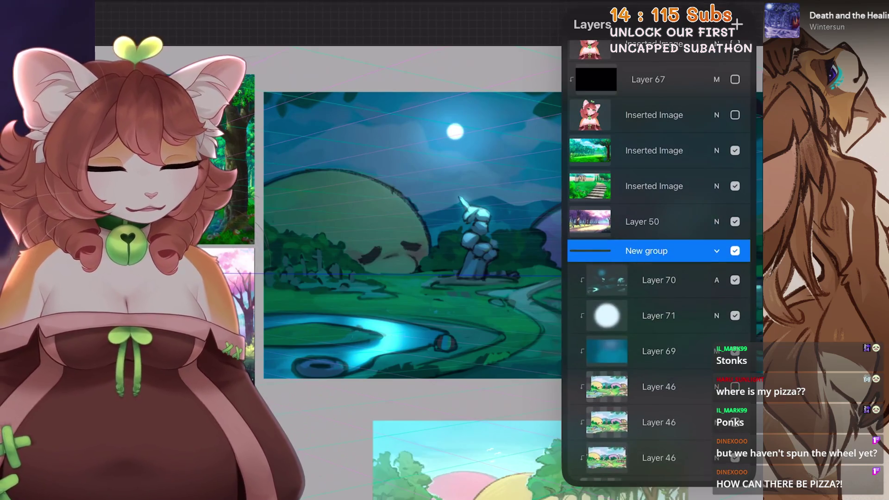
pyautogui.click(659, 280)
pyautogui.moveTo(602, 315); pyautogui.dragTo(672, 315)
pyautogui.moveTo(602, 351); pyautogui.dragTo(672, 351)
pyautogui.click(713, 25)
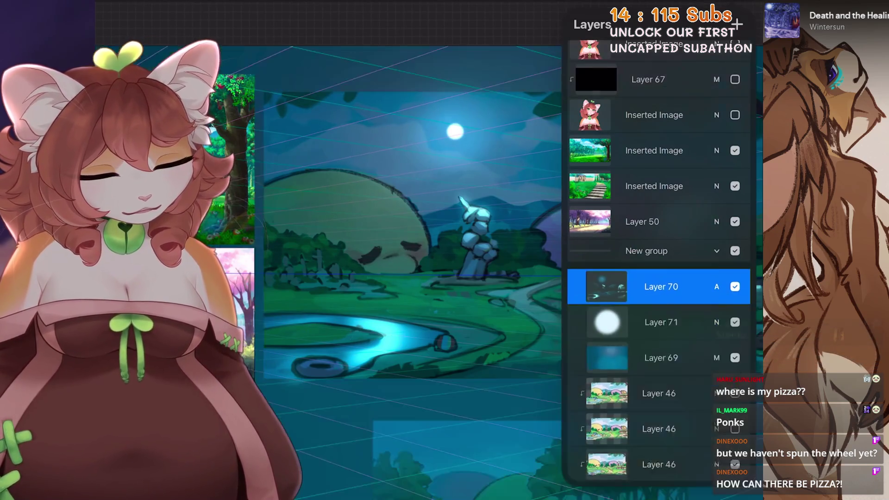
# Step: Hide the night-effect group, add empty Layer 73 above Layer 46, and bring up Colours
pyautogui.click(735, 284)
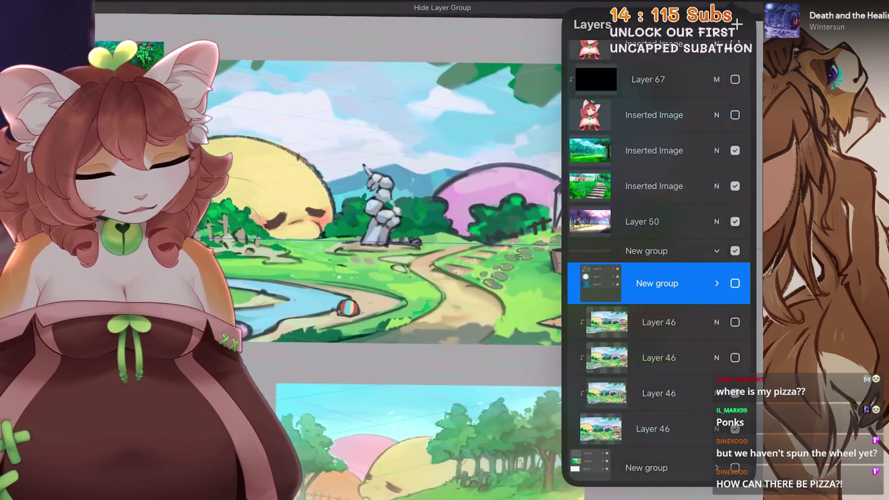
pyautogui.click(735, 283)
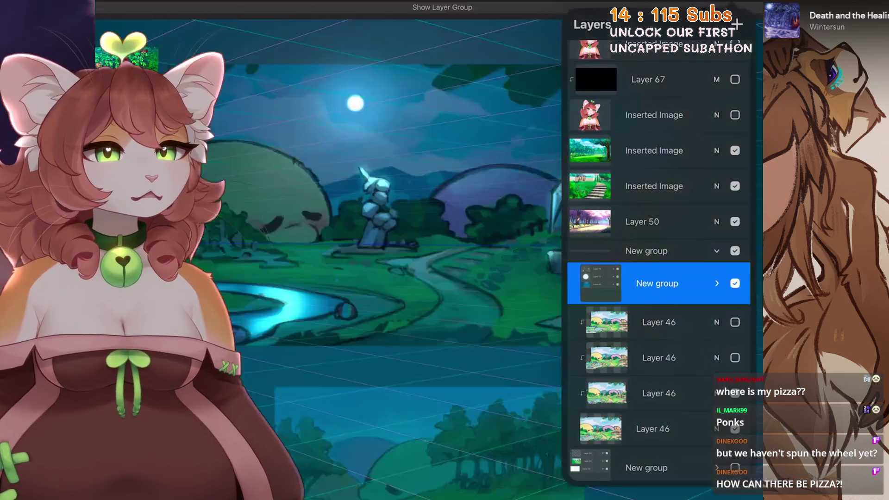
pyautogui.click(735, 284)
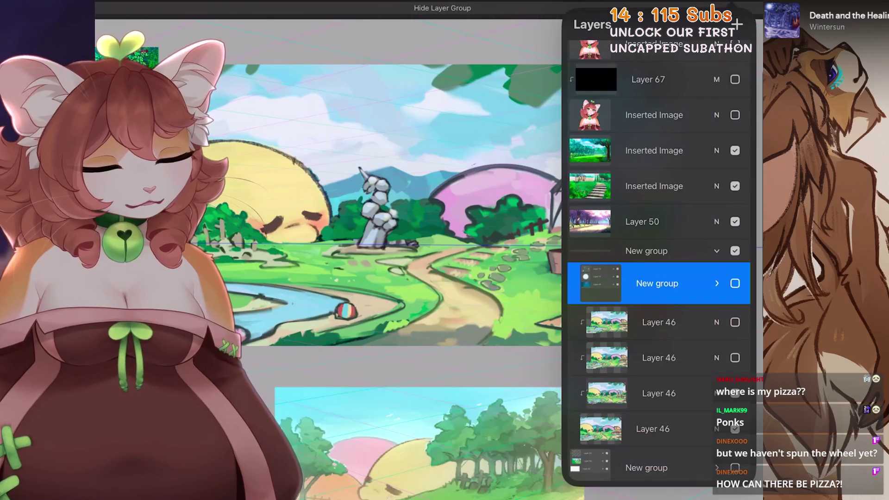
pyautogui.click(657, 322)
pyautogui.click(738, 24)
pyautogui.click(738, 24)
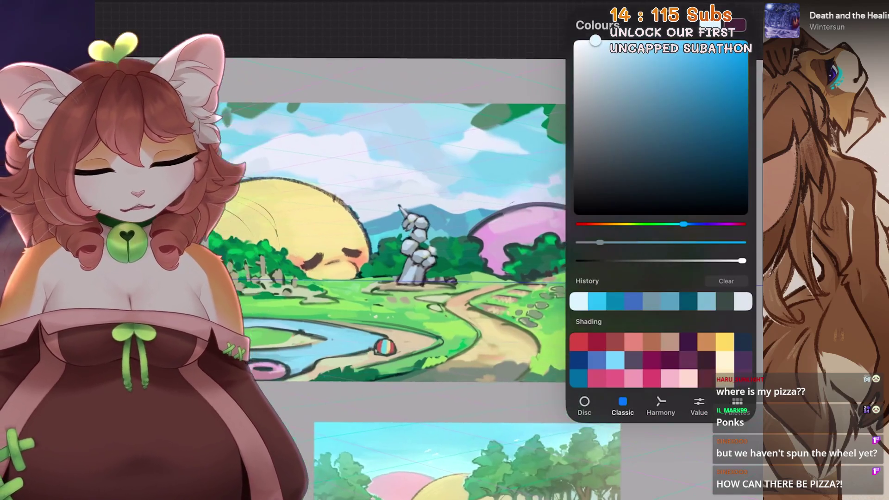
# Step: Fill the new overlay layer with crimson and lower its opacity to about half
pyautogui.scroll(2, 389, 222)
pyautogui.moveTo(739, 24); pyautogui.dragTo(394, 232)
pyautogui.click(713, 24)
pyautogui.click(717, 260)
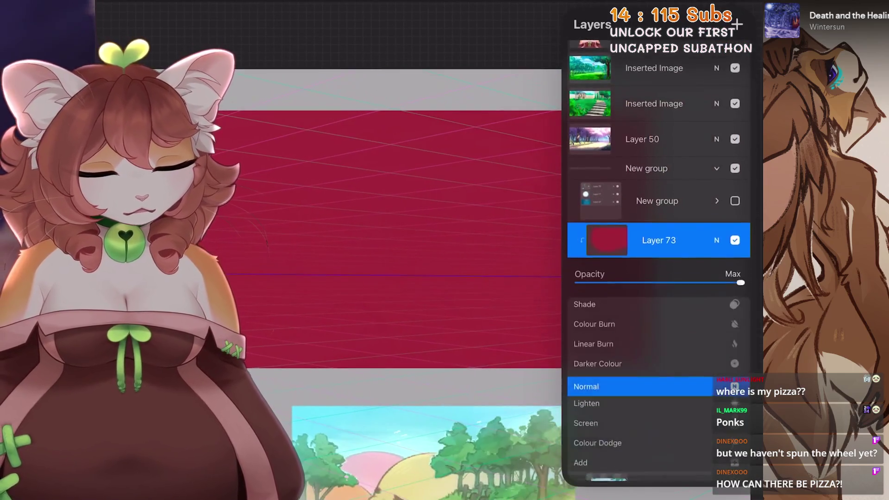
pyautogui.scroll(-8, 649, 387)
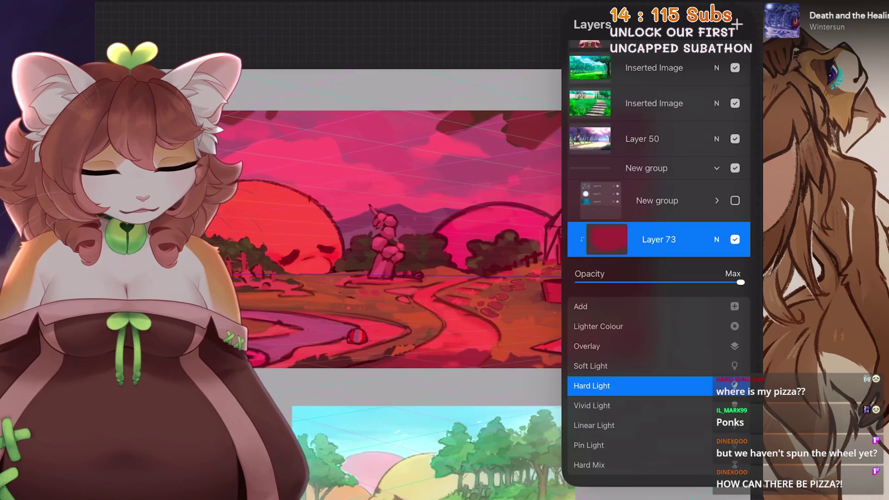
pyautogui.scroll(5, 649, 387)
pyautogui.moveTo(741, 283)
pyautogui.mouseDown()
pyautogui.moveTo(616, 282)
pyautogui.moveTo(656, 282)
pyautogui.mouseUp()
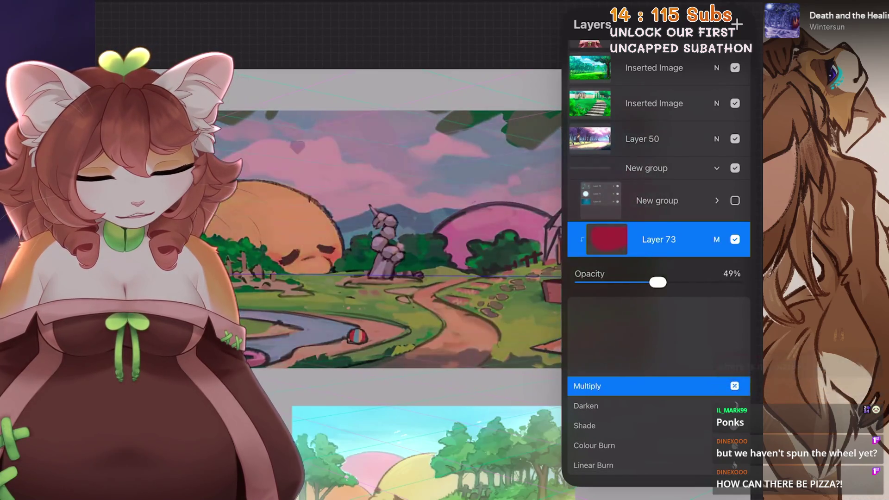
pyautogui.click(717, 239)
# Step: Refill the overlay with purple and set its blend mode to Screen
pyautogui.click(739, 24)
pyautogui.scroll(-2, 417, 231)
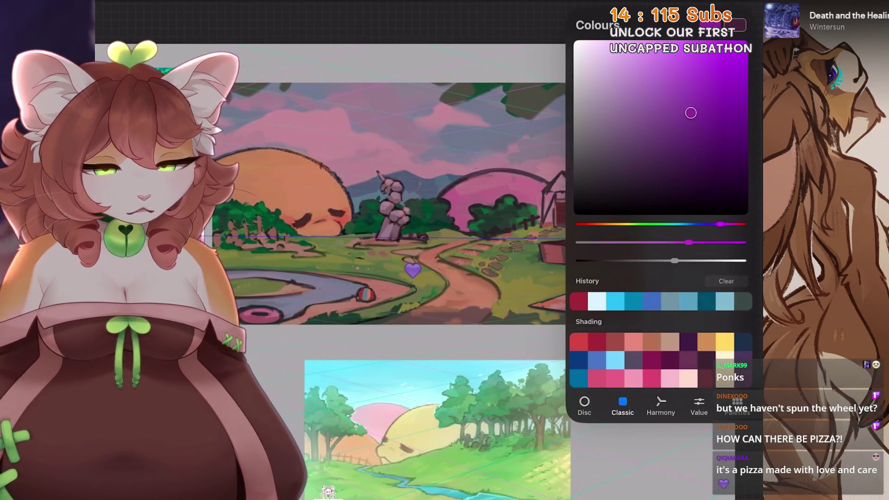
pyautogui.moveTo(738, 24); pyautogui.dragTo(370, 185)
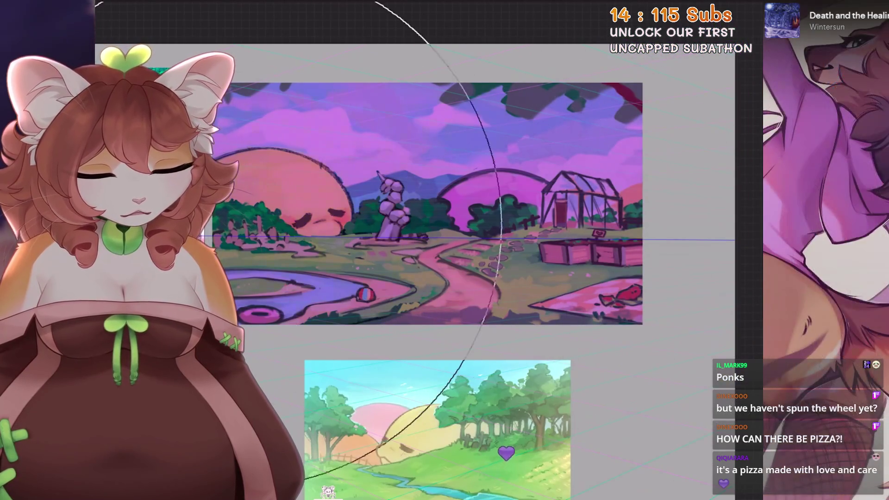
pyautogui.click(738, 24)
pyautogui.scroll(2, 416, 209)
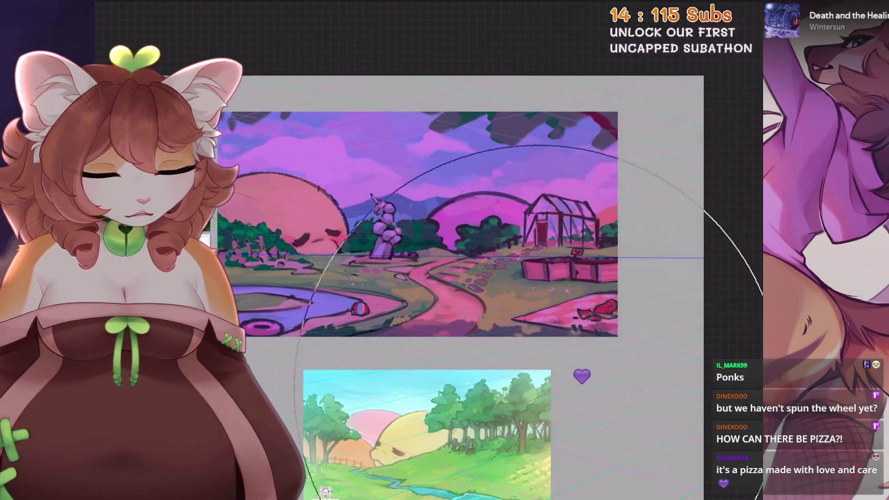
pyautogui.click(716, 7)
pyautogui.click(716, 239)
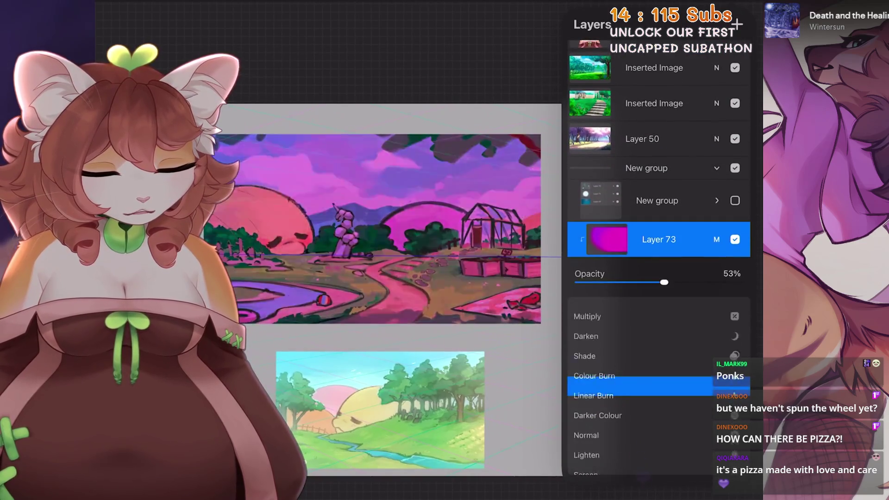
pyautogui.click(585, 385)
pyautogui.scroll(-2, 657, 384)
pyautogui.scroll(2, 658, 384)
pyautogui.scroll(-4, 657, 385)
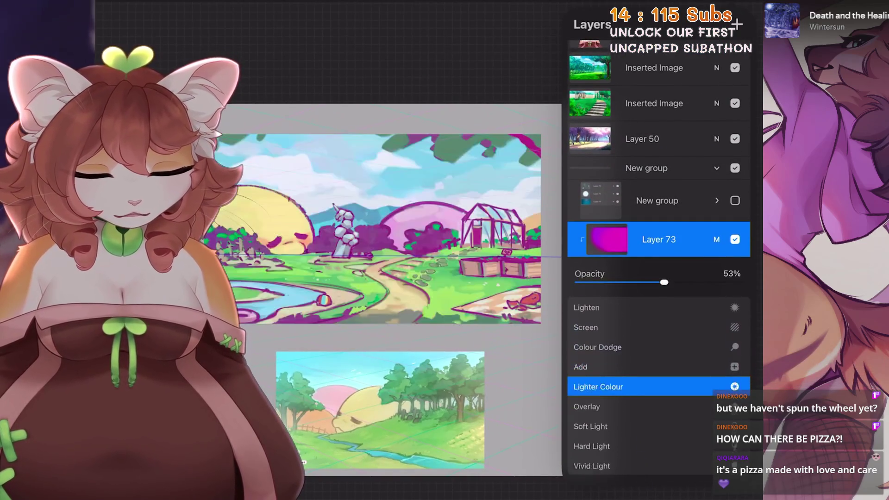
pyautogui.scroll(-2, 658, 384)
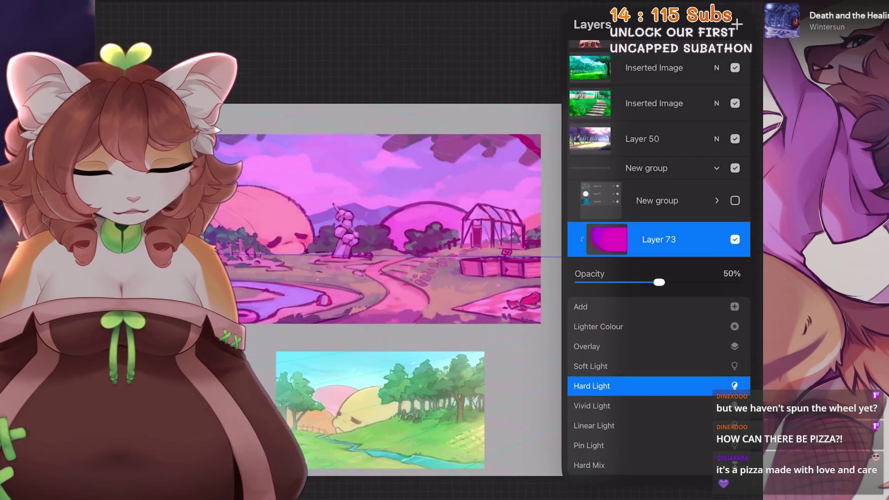
pyautogui.click(717, 239)
# Step: Refill the overlay with dark teal and expand the night-effect group
pyautogui.click(736, 24)
pyautogui.scroll(2, 394, 269)
pyautogui.moveTo(736, 24); pyautogui.dragTo(394, 268)
pyautogui.click(715, 24)
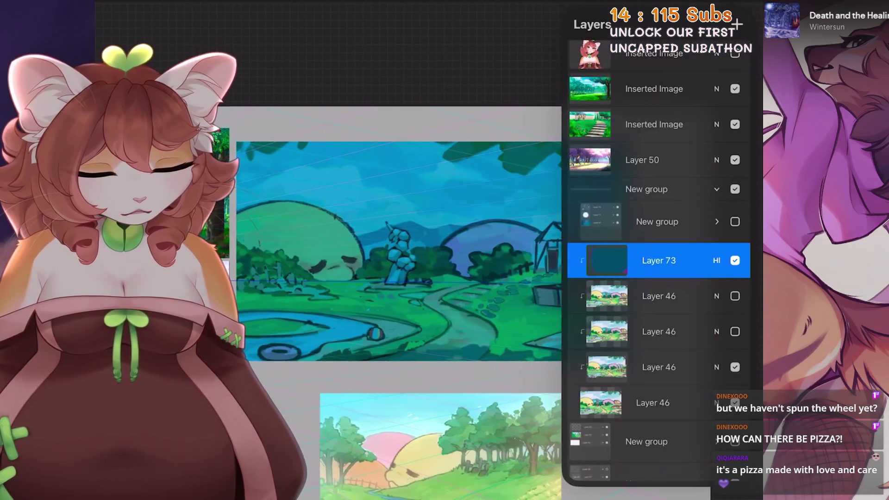
pyautogui.scroll(-1, 385, 259)
pyautogui.click(716, 221)
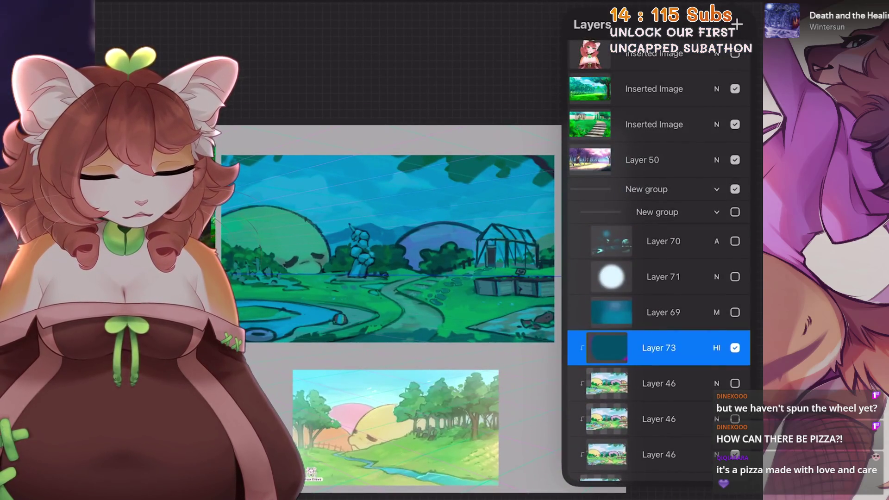
pyautogui.scroll(3, 454, 231)
pyautogui.scroll(3, 445, 194)
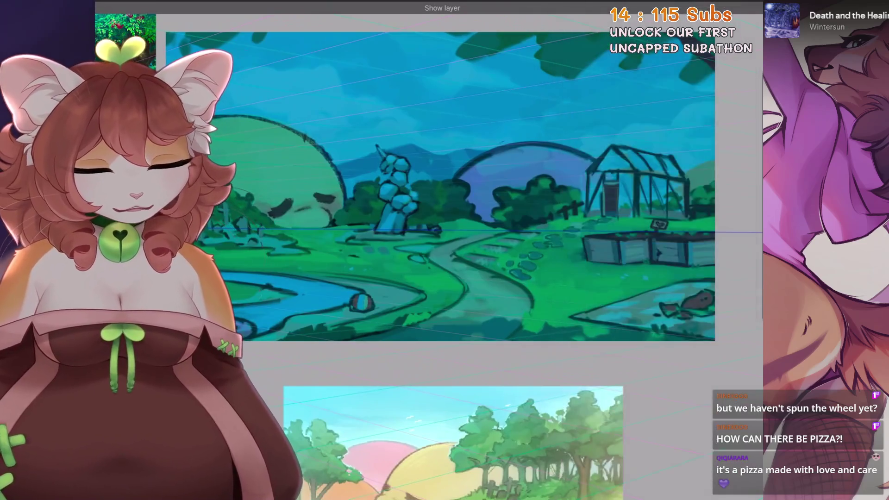
# Step: Try lavender, magenta and pink-magenta tints on the overlay
pyautogui.click(739, 25)
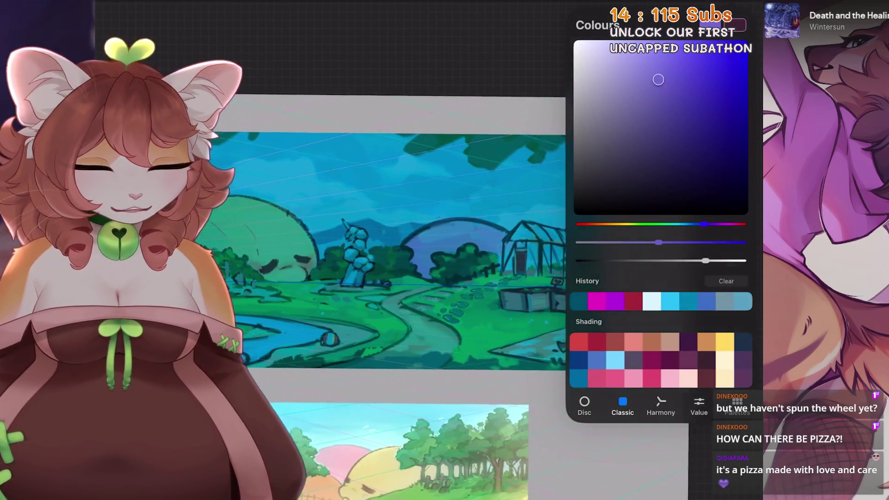
pyautogui.click(739, 25)
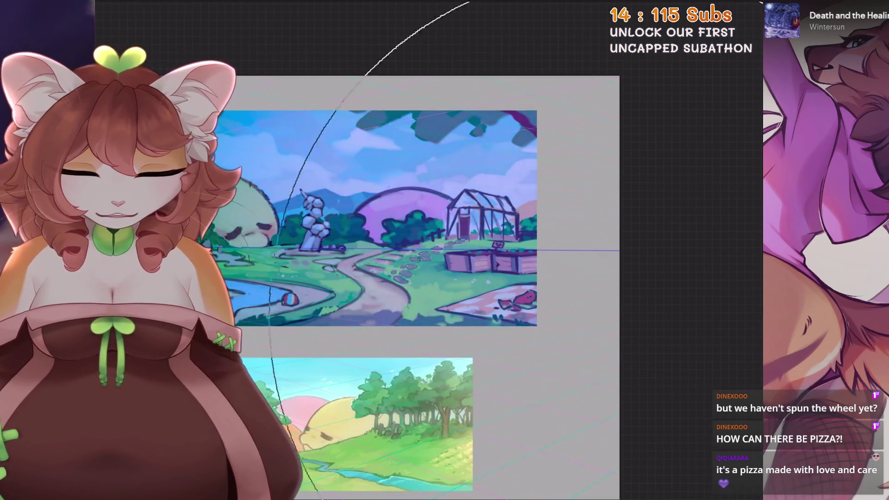
pyautogui.click(738, 25)
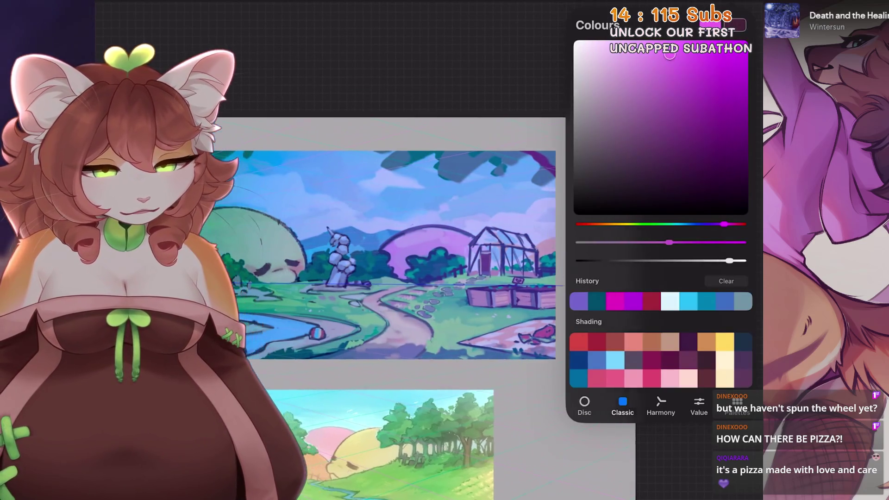
pyautogui.click(739, 25)
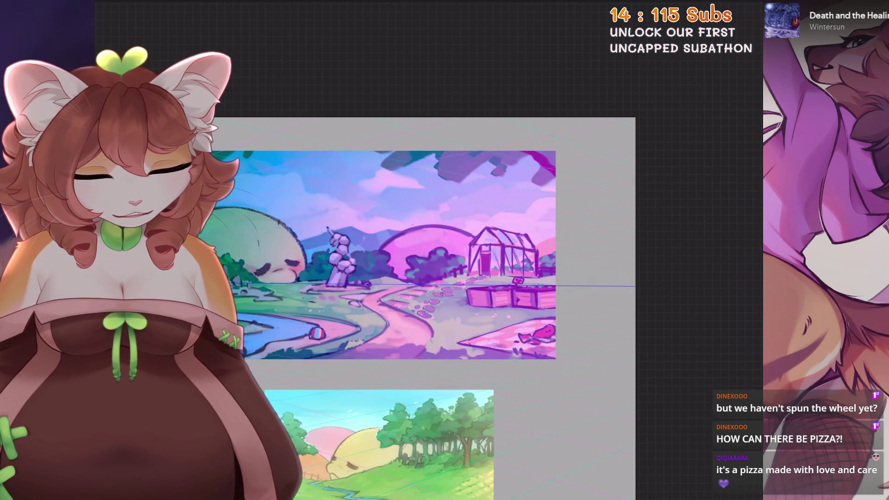
pyautogui.click(739, 25)
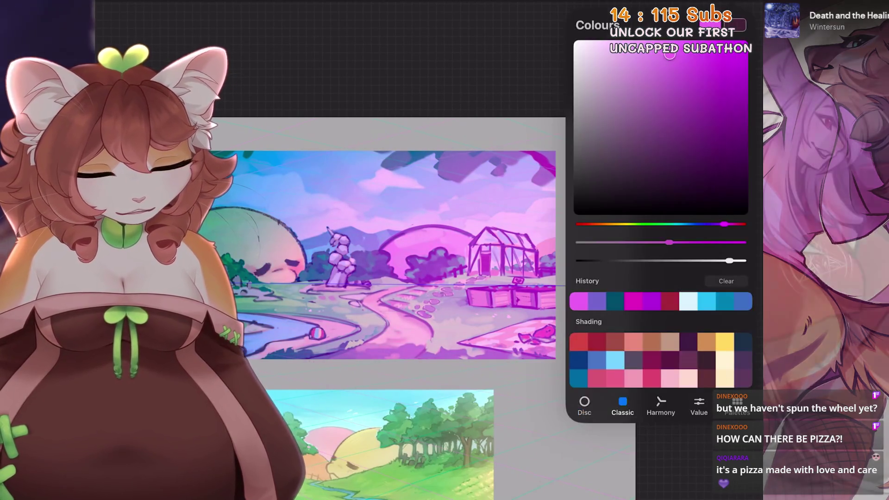
pyautogui.click(738, 24)
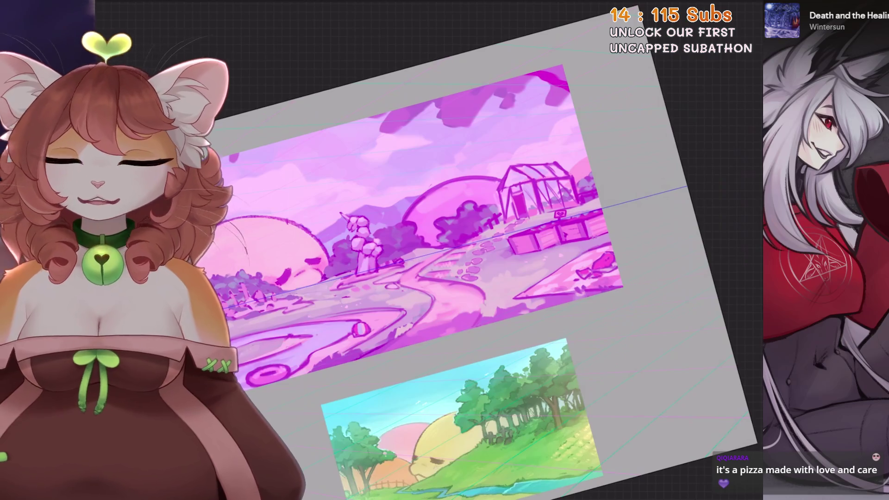
# Step: Shift the colour to a warm yellow and fill the overlay layer with it
pyautogui.click(739, 25)
pyautogui.moveTo(614, 224); pyautogui.dragTo(621, 224)
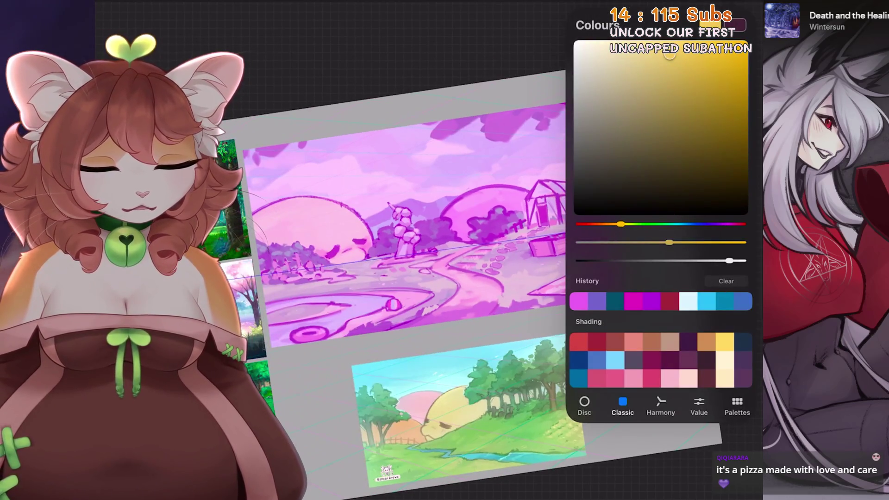
pyautogui.moveTo(670, 55); pyautogui.dragTo(691, 52)
pyautogui.moveTo(739, 25); pyautogui.dragTo(393, 231)
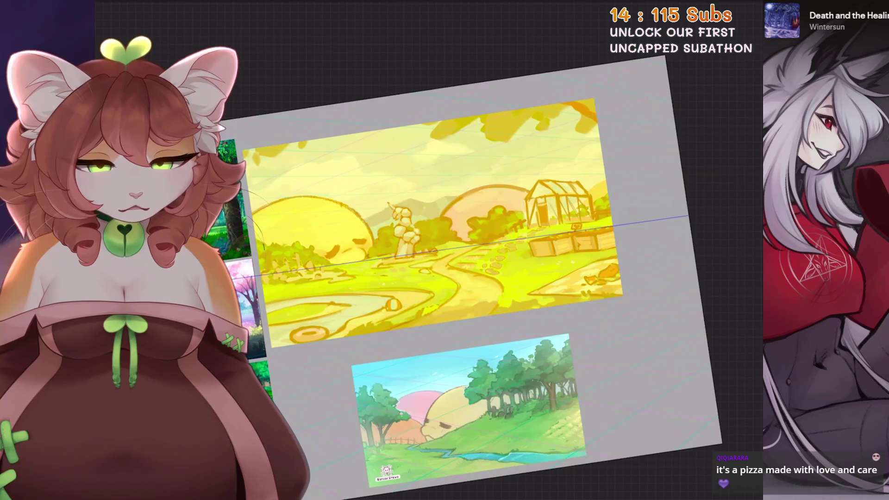
pyautogui.click(739, 25)
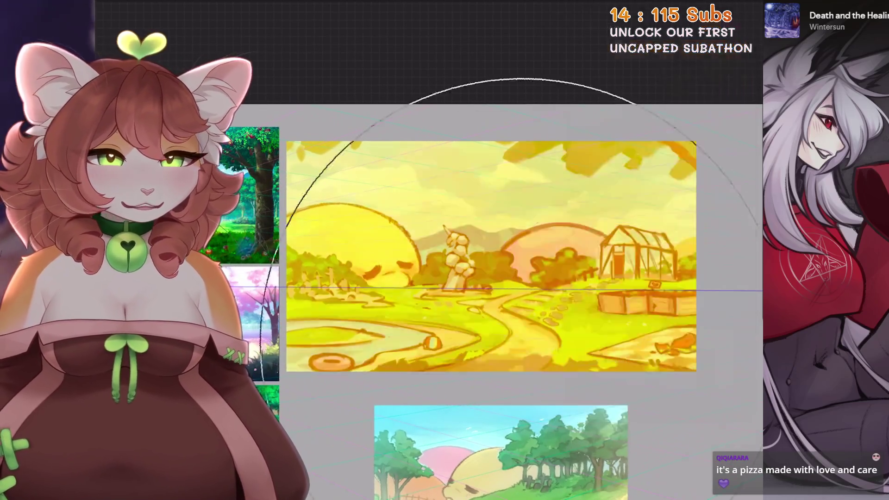
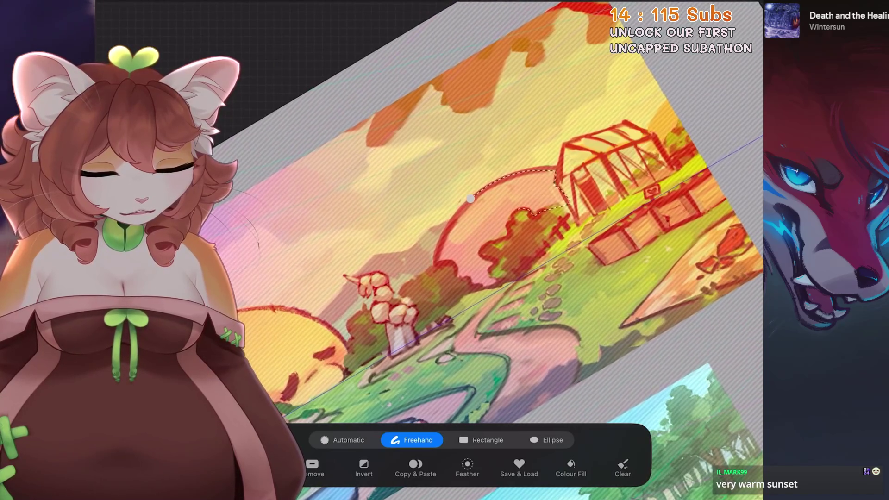
# Step: Paint a cream haze across the sunset sky on Layer 74, then hide that layer
pyautogui.scroll(3, 463, 208)
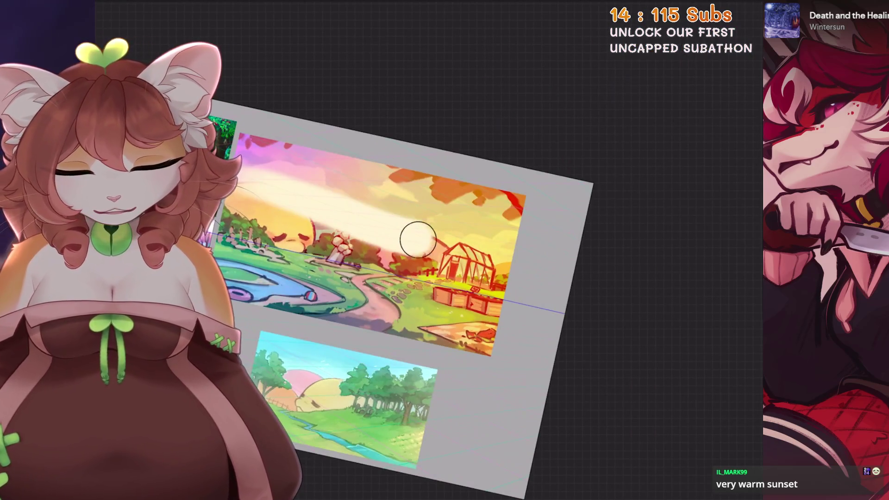
pyautogui.moveTo(584, 275); pyautogui.dragTo(584, 275)
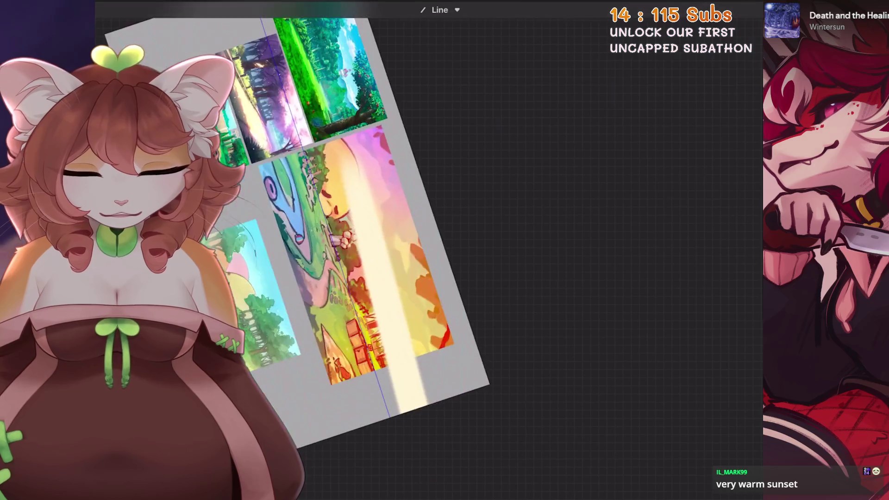
pyautogui.moveTo(400, 241)
pyautogui.mouseDown()
pyautogui.moveTo(411, 334)
pyautogui.moveTo(454, 297)
pyautogui.mouseUp()
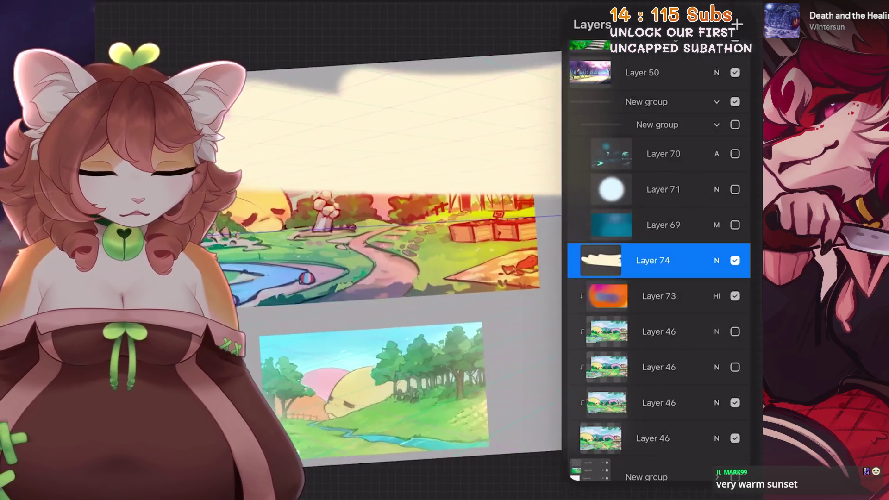
pyautogui.click(735, 260)
pyautogui.press('s')
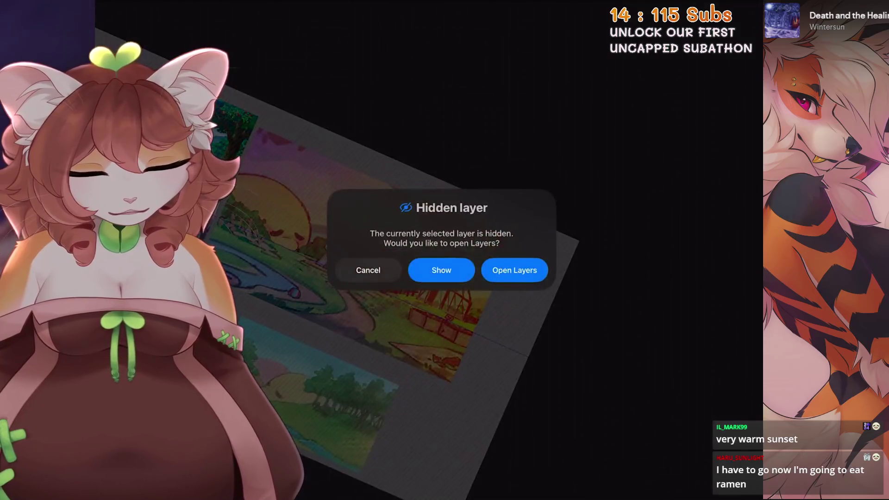
# Step: Make Layer 74 visible again and set it as a Clipping Mask on the layer below
pyautogui.click(515, 270)
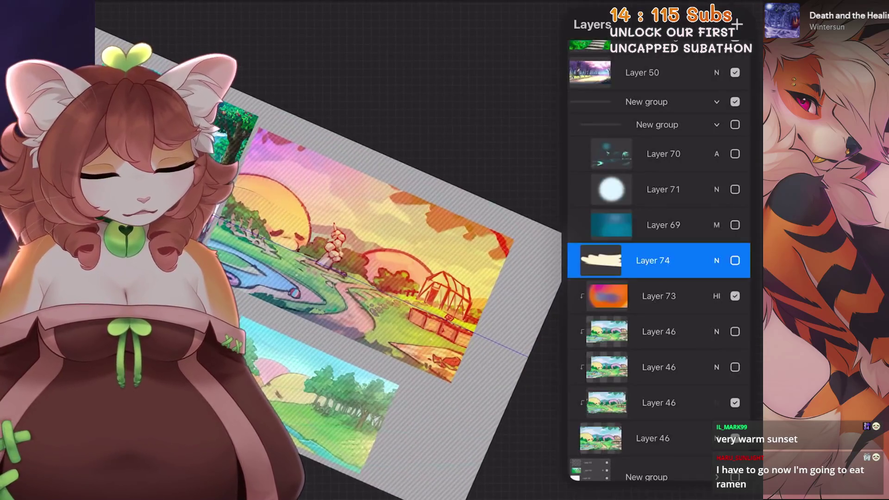
pyautogui.click(735, 260)
pyautogui.click(653, 261)
pyautogui.click(507, 276)
# Step: Undo a test haze stroke near the greenhouse and enlarge the brush
pyautogui.moveTo(533, 232)
pyautogui.mouseDown()
pyautogui.moveTo(537, 241)
pyautogui.moveTo(514, 222)
pyautogui.moveTo(513, 135)
pyautogui.mouseUp()
pyautogui.hotkey('ctrl', 'z')
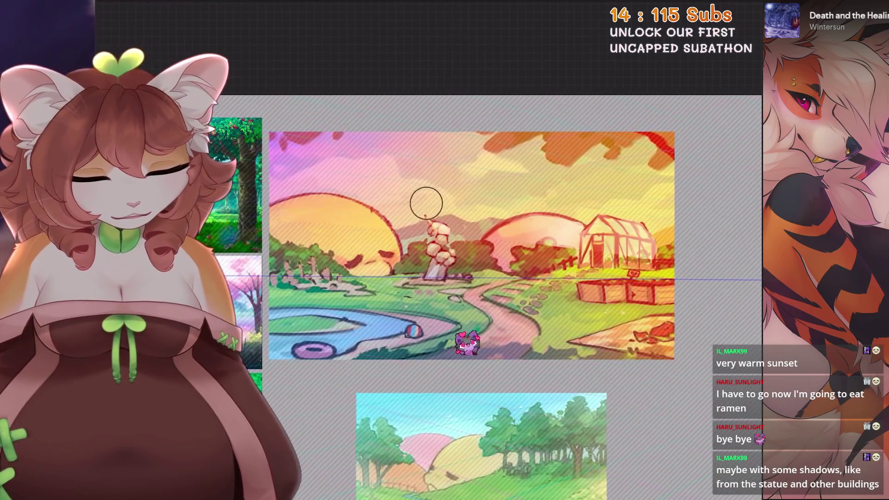
pyautogui.press(']')
pyautogui.press(']')
pyautogui.press(']')
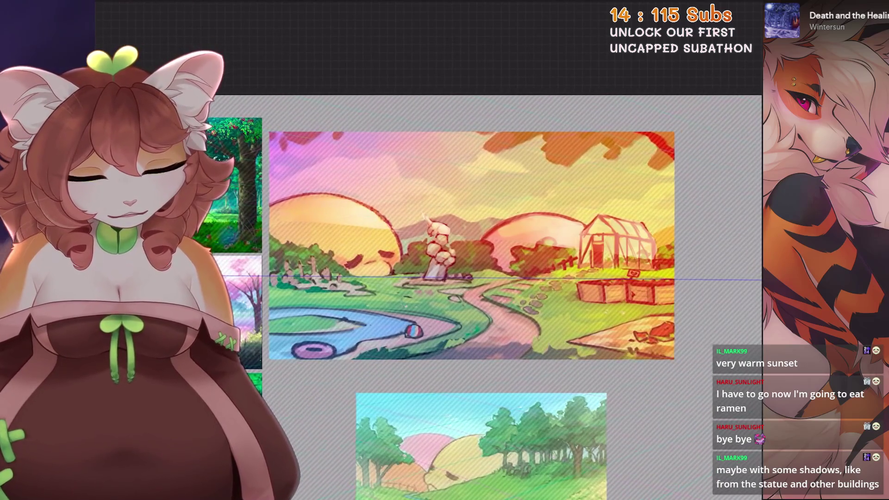
pyautogui.moveTo(383, 198); pyautogui.dragTo(331, 202)
# Step: Set Layer 74 to Add blending and lower its opacity to about 43%
pyautogui.click(736, 9)
pyautogui.click(717, 240)
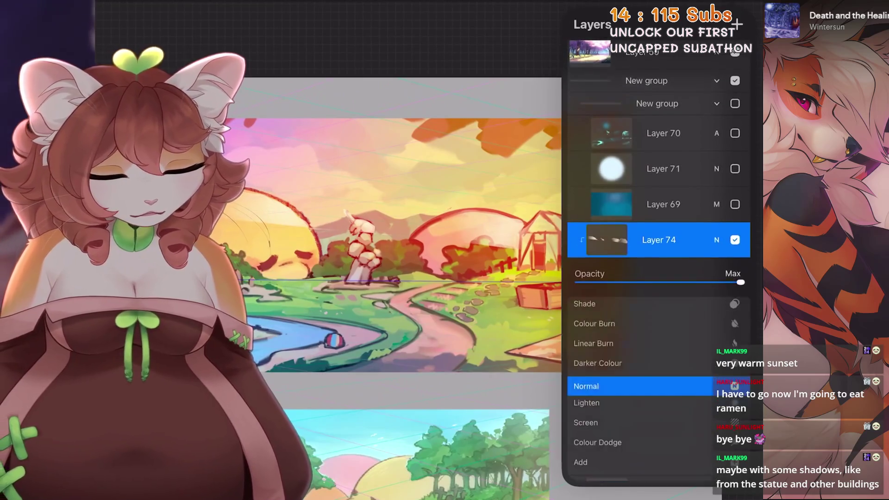
pyautogui.scroll(-2, 648, 384)
pyautogui.click(581, 386)
pyautogui.moveTo(741, 282)
pyautogui.mouseDown()
pyautogui.moveTo(621, 282)
pyautogui.moveTo(645, 282)
pyautogui.mouseUp()
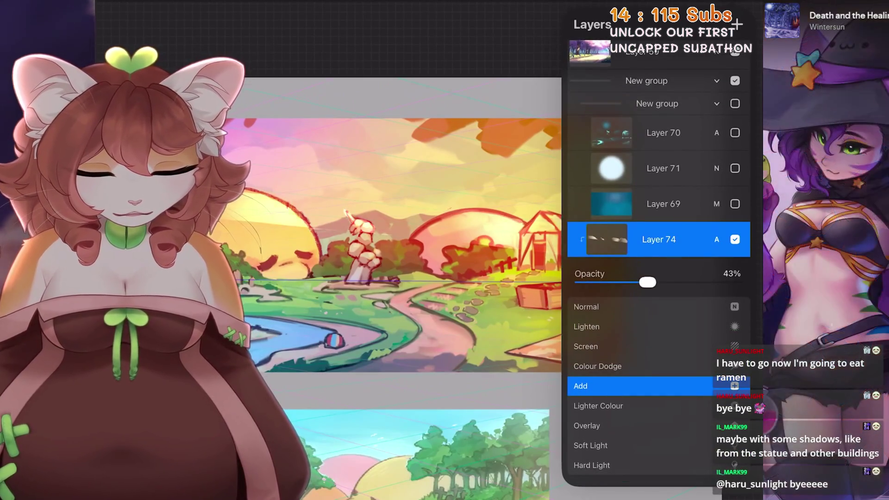
pyautogui.click(736, 9)
# Step: Undo two erase strokes to restore marks near the greenhouse fence
pyautogui.scroll(2, 479, 250)
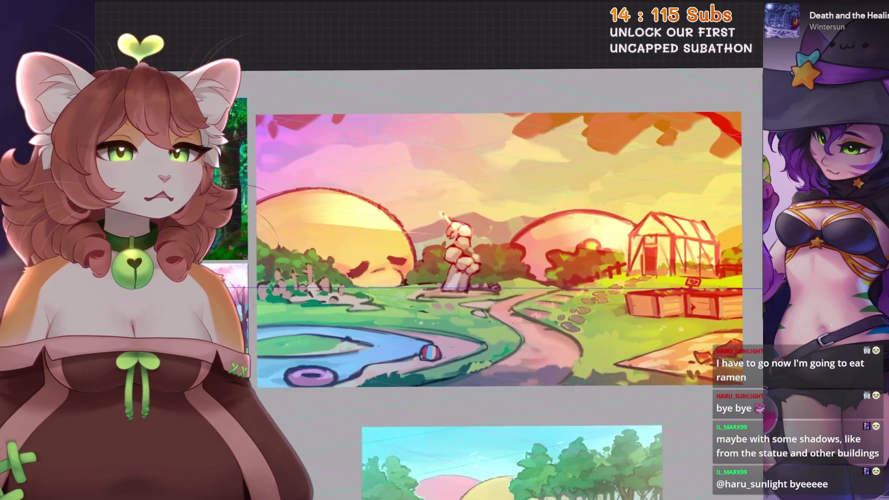
pyautogui.moveTo(479, 250)
pyautogui.mouseDown()
pyautogui.moveTo(528, 204)
pyautogui.moveTo(456, 254)
pyautogui.mouseUp()
pyautogui.moveTo(515, 150)
pyautogui.mouseDown()
pyautogui.moveTo(464, 205)
pyautogui.moveTo(457, 229)
pyautogui.mouseUp()
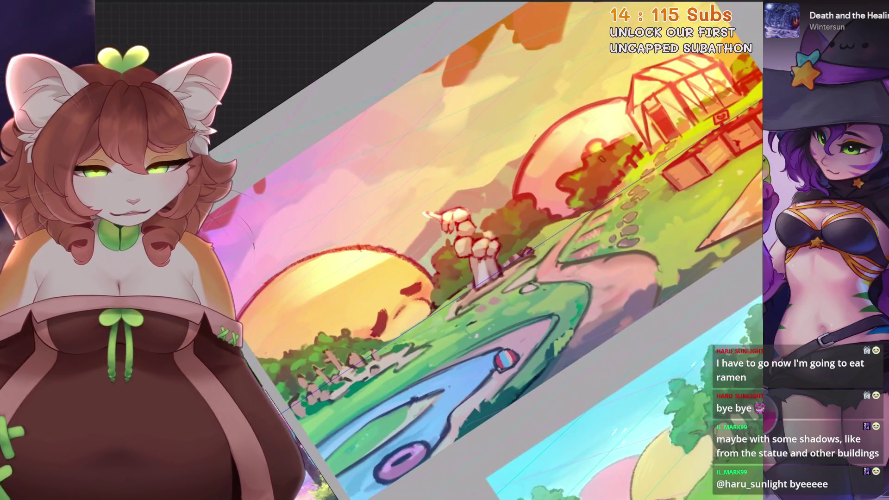
pyautogui.moveTo(635, 118); pyautogui.dragTo(535, 206)
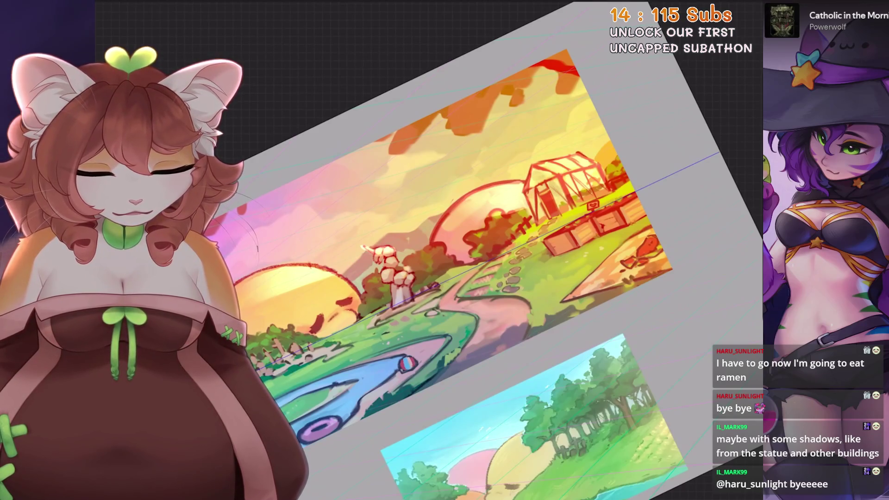
pyautogui.hotkey('ctrl', '0')
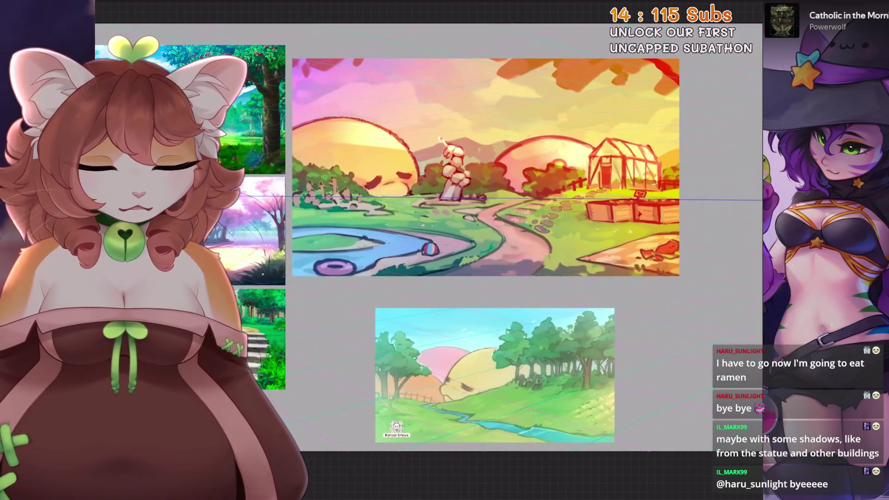
pyautogui.hotkey('ctrl', 'z')
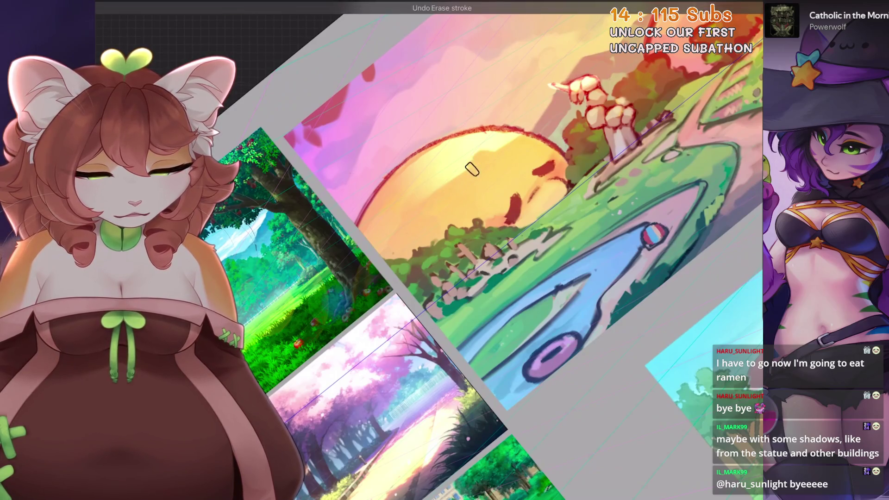
pyautogui.hotkey('ctrl', '0')
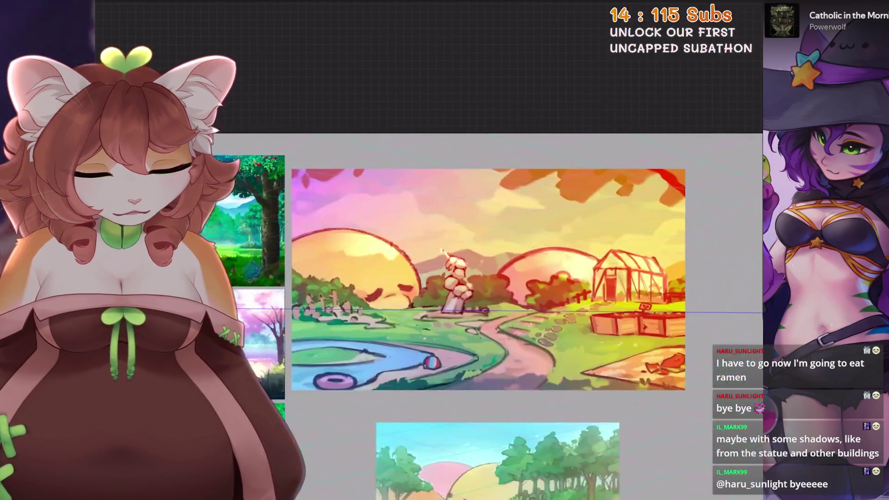
pyautogui.hotkey('ctrl', 'z')
pyautogui.hotkey('ctrl', 'z')
pyautogui.hotkey('ctrl', 'z')
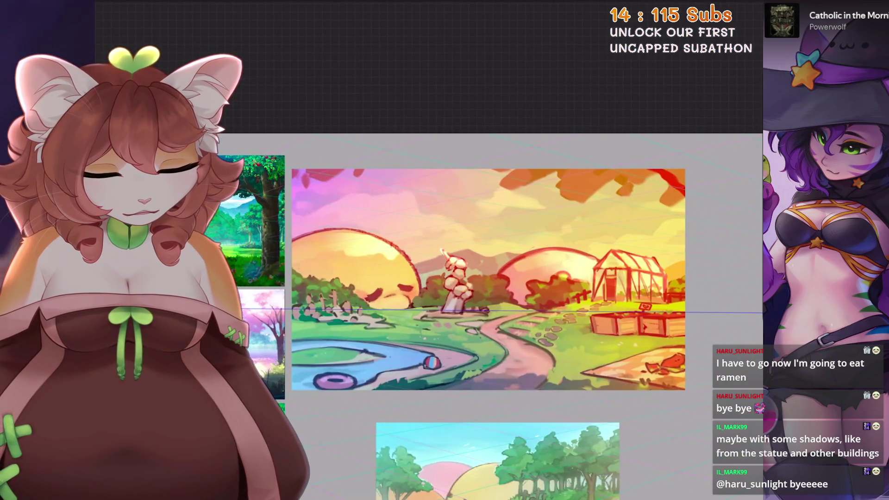
# Step: Turn down the opacity of the Hard Light glow layer
pyautogui.scroll(-3, 510, 278)
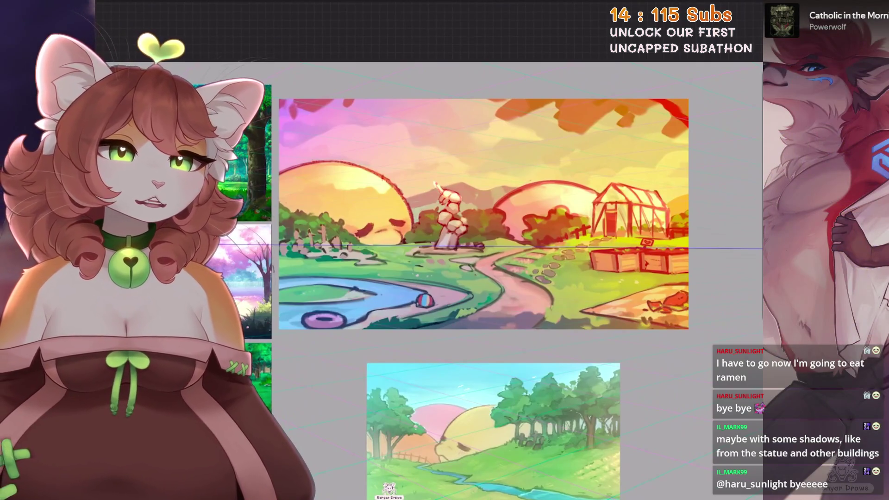
pyautogui.press('l')
pyautogui.moveTo(715, 290); pyautogui.dragTo(685, 289)
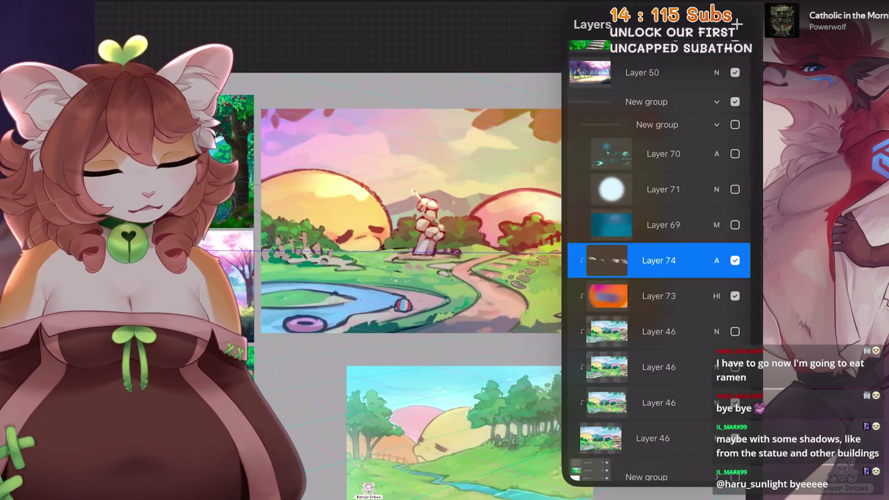
# Step: Add Layer 75 above the Hard Light glow layer and paint a blue wash over the scene
pyautogui.click(659, 296)
pyautogui.click(736, 24)
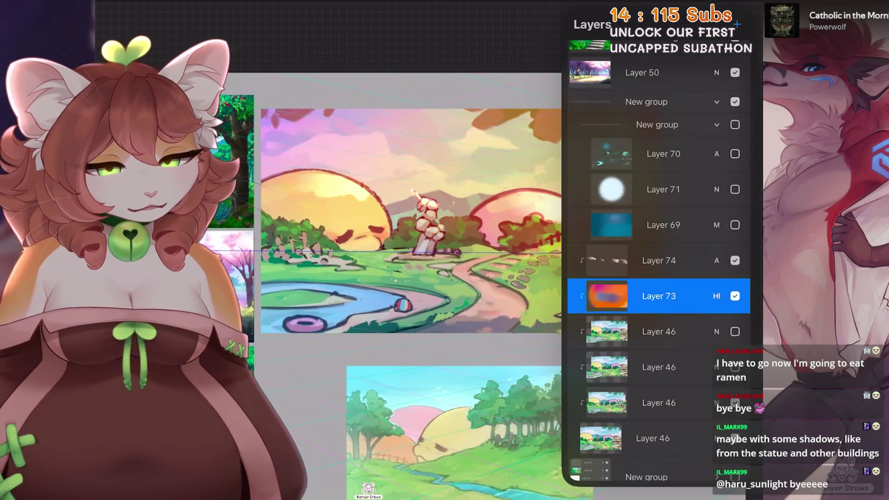
pyautogui.click(743, 7)
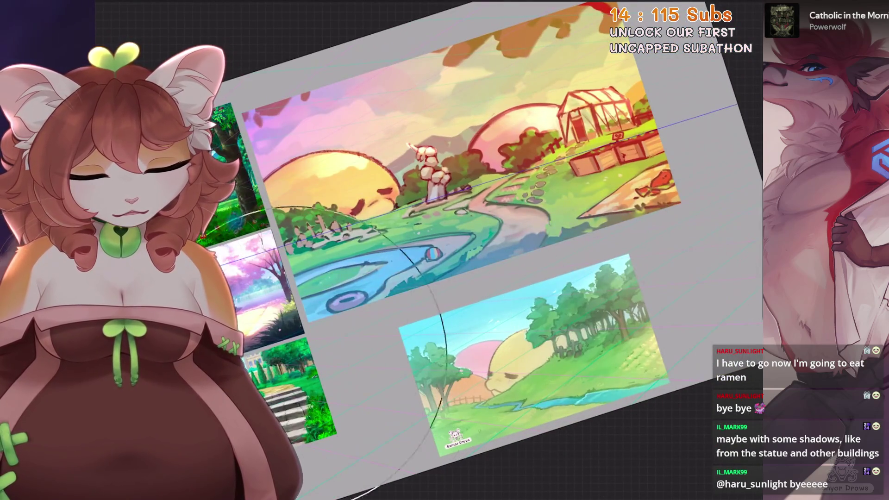
pyautogui.hotkey('ctrl', 'z')
pyautogui.click(743, 7)
pyautogui.click(743, 7)
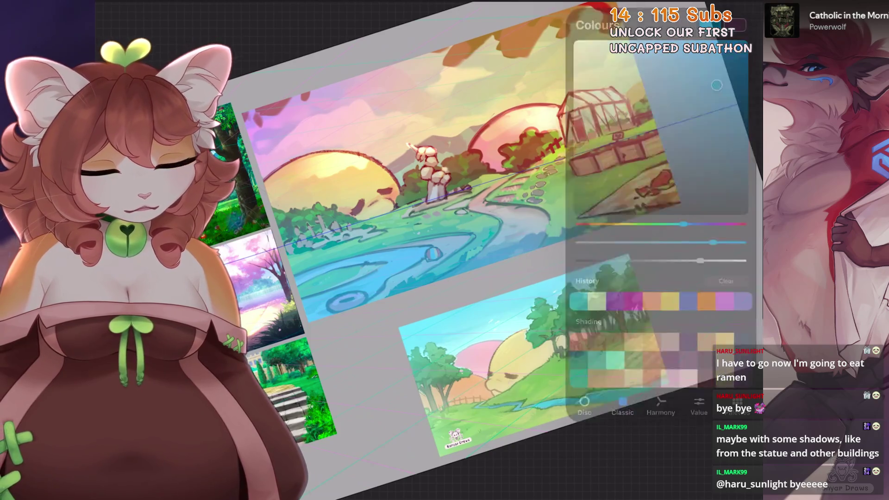
pyautogui.moveTo(218, 137); pyautogui.dragTo(339, 288)
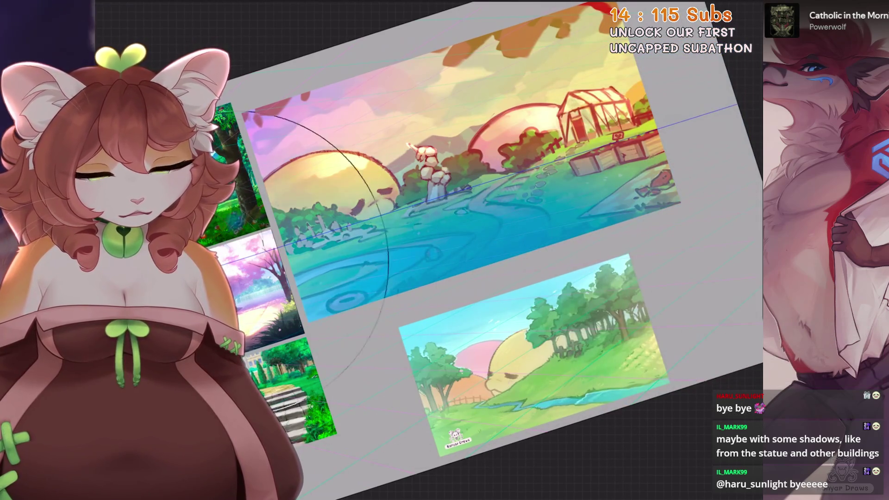
pyautogui.hotkey('ctrl', 'z')
pyautogui.moveTo(217, 137); pyautogui.dragTo(315, 366)
pyautogui.hotkey('ctrl', 'z')
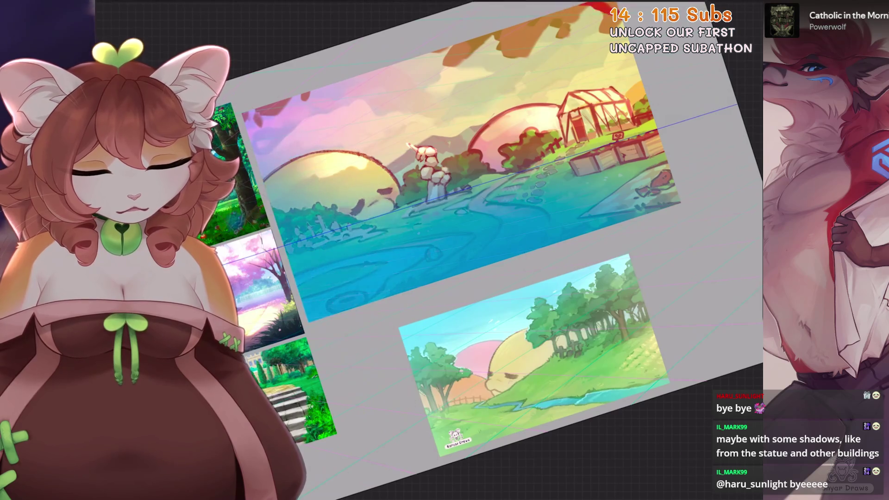
# Step: Set Layer 75 to Multiply blending at about 72% opacity
pyautogui.click(723, 6)
pyautogui.click(717, 239)
pyautogui.click(597, 378)
pyautogui.scroll(-5, 658, 384)
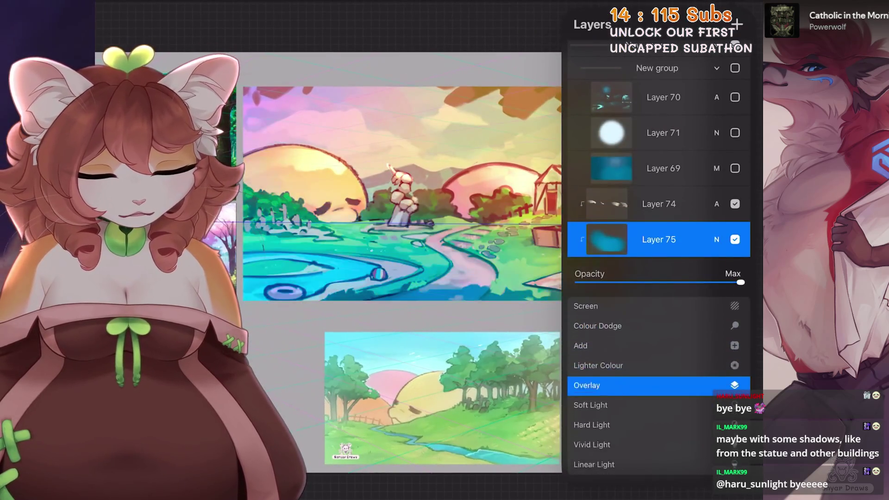
pyautogui.moveTo(740, 282)
pyautogui.mouseDown()
pyautogui.moveTo(590, 282)
pyautogui.moveTo(621, 282)
pyautogui.mouseUp()
pyautogui.click(717, 240)
pyautogui.scroll(2, 403, 195)
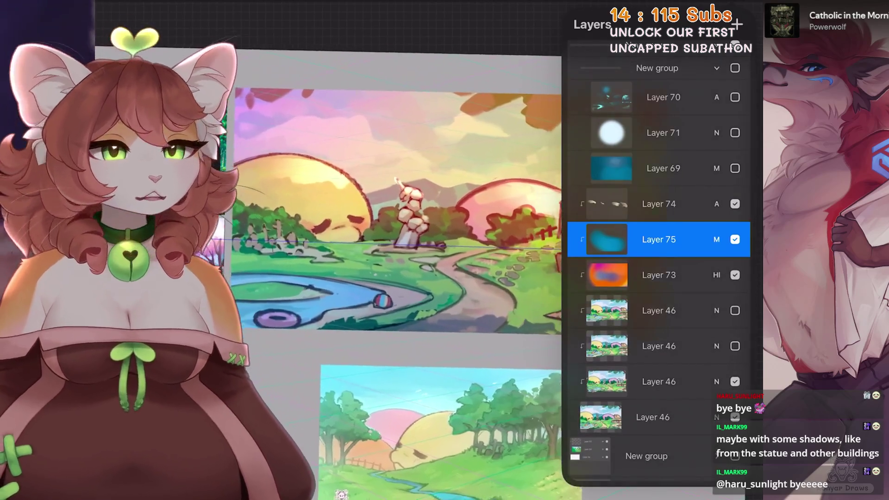
pyautogui.click(717, 239)
pyautogui.moveTo(689, 282); pyautogui.dragTo(703, 282)
pyautogui.click(717, 204)
# Step: Shrink the brush size to 2%
pyautogui.moveTo(394, 213); pyautogui.dragTo(416, 278)
pyautogui.moveTo(394, 231); pyautogui.dragTo(371, 195)
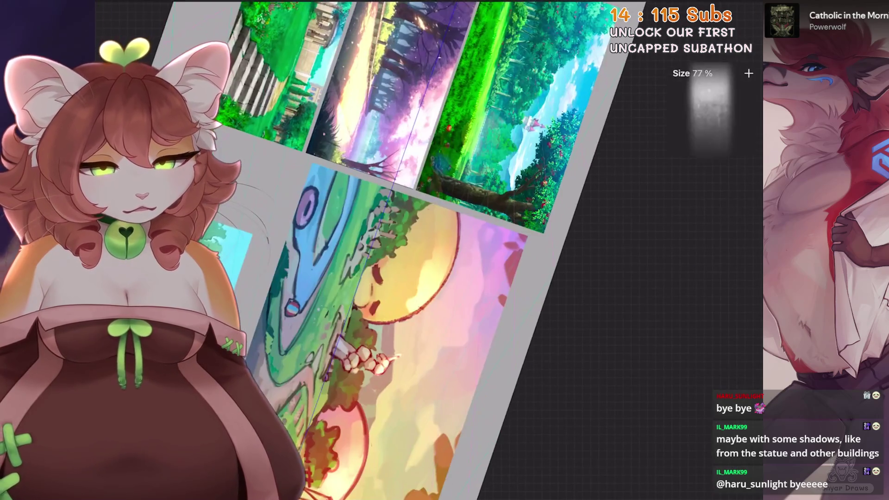
pyautogui.click(685, 9)
pyautogui.click(464, 324)
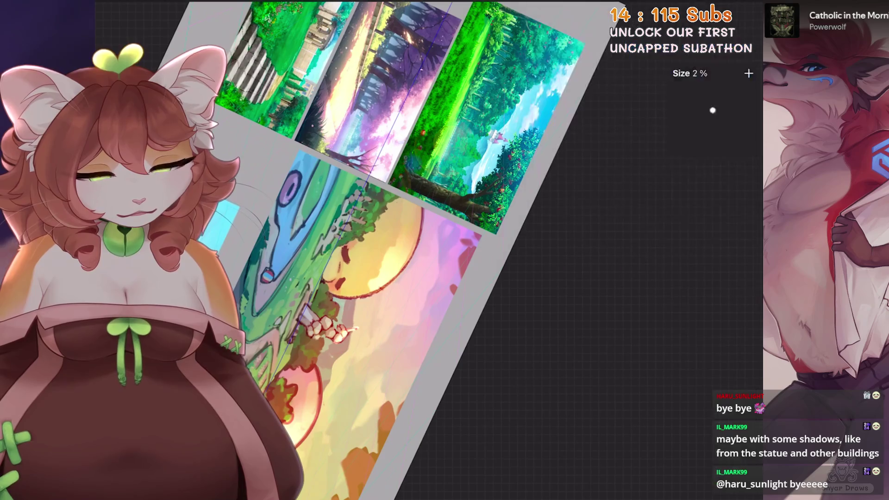
pyautogui.moveTo(417, 278)
pyautogui.mouseDown()
pyautogui.moveTo(370, 232)
pyautogui.moveTo(393, 208)
pyautogui.mouseUp()
# Step: Set the Hard Light glow Layer 73's opacity to about 59%
pyautogui.click(723, 9)
pyautogui.click(717, 255)
pyautogui.moveTo(694, 299); pyautogui.dragTo(726, 299)
pyautogui.moveTo(394, 231)
pyautogui.mouseDown()
pyautogui.moveTo(463, 278)
pyautogui.moveTo(438, 259)
pyautogui.mouseUp()
pyautogui.click(722, 9)
# Step: Select the cream haze Layer 74 and apply the Bloom adjustment
pyautogui.click(723, 10)
pyautogui.click(658, 190)
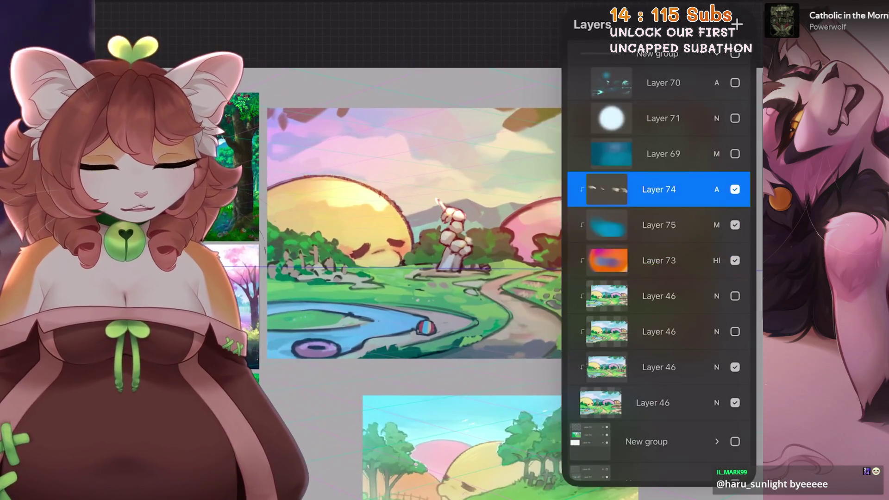
pyautogui.click(134, 7)
pyautogui.click(153, 278)
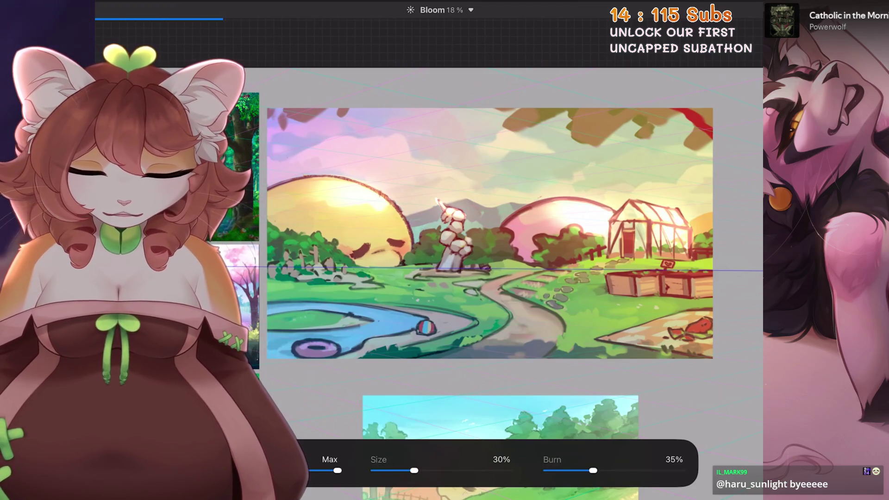
# Step: Tune the bloom to 68% strength, 36% size and 30% burn
pyautogui.moveTo(414, 470); pyautogui.dragTo(404, 470)
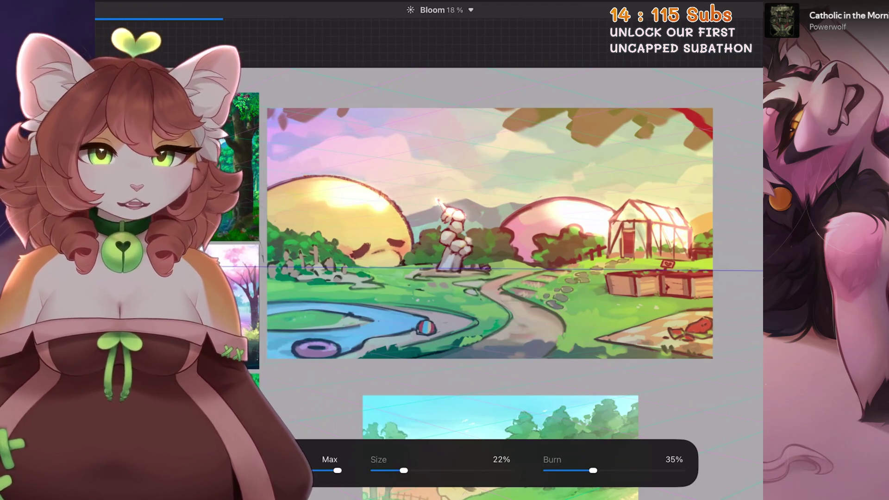
pyautogui.moveTo(593, 471); pyautogui.dragTo(583, 471)
pyautogui.moveTo(403, 471)
pyautogui.mouseDown()
pyautogui.moveTo(374, 470)
pyautogui.moveTo(403, 470)
pyautogui.mouseUp()
pyautogui.moveTo(583, 471)
pyautogui.mouseDown()
pyautogui.moveTo(557, 471)
pyautogui.moveTo(613, 471)
pyautogui.moveTo(569, 470)
pyautogui.mouseUp()
pyautogui.moveTo(464, 231); pyautogui.dragTo(794, 231)
pyautogui.moveTo(403, 471); pyautogui.dragTo(422, 470)
pyautogui.moveTo(569, 471); pyautogui.dragTo(583, 470)
# Step: Group the sunset lighting Layers 73, 74 and 75 together
pyautogui.click(748, 19)
pyautogui.scroll(2, 416, 255)
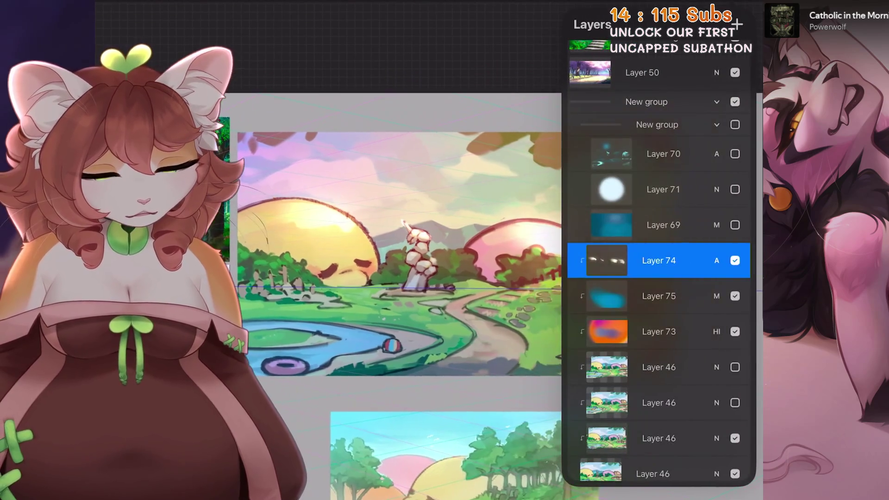
pyautogui.moveTo(419, 241); pyautogui.dragTo(389, 264)
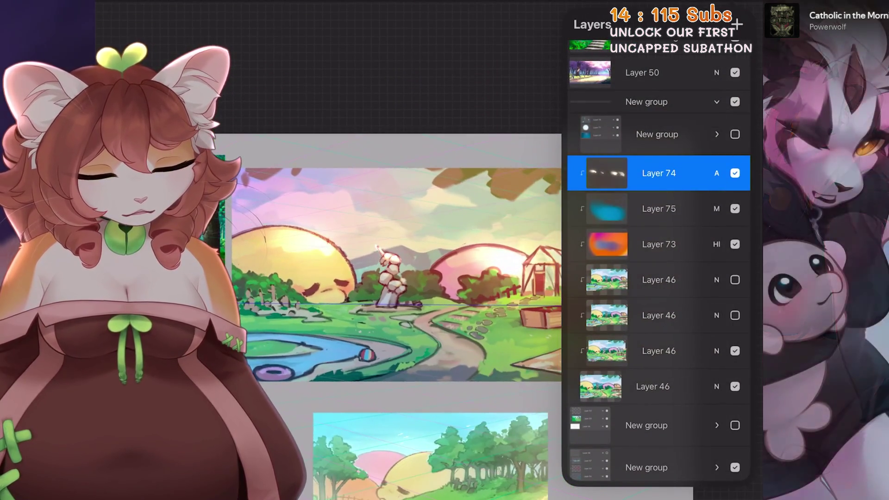
pyautogui.moveTo(643, 208); pyautogui.dragTo(685, 208)
pyautogui.moveTo(643, 244); pyautogui.dragTo(685, 245)
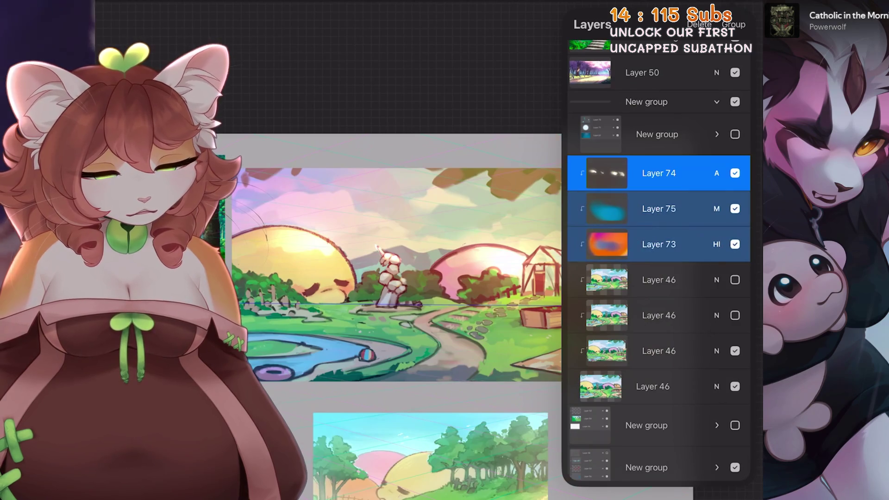
pyautogui.click(716, 24)
# Step: Hide the sunset and night lighting groups so the daytime park shows
pyautogui.click(735, 135)
pyautogui.click(735, 177)
pyautogui.moveTo(389, 260)
pyautogui.mouseDown()
pyautogui.moveTo(330, 248)
pyautogui.moveTo(324, 257)
pyautogui.mouseUp()
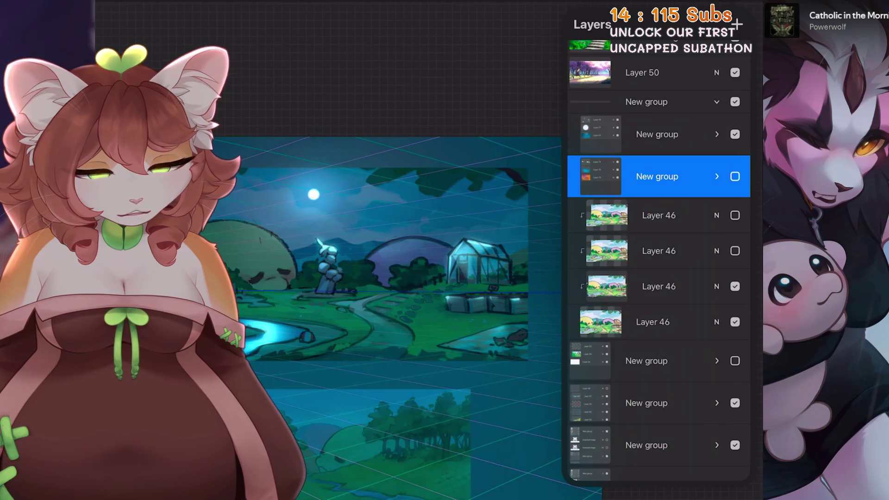
pyautogui.click(735, 134)
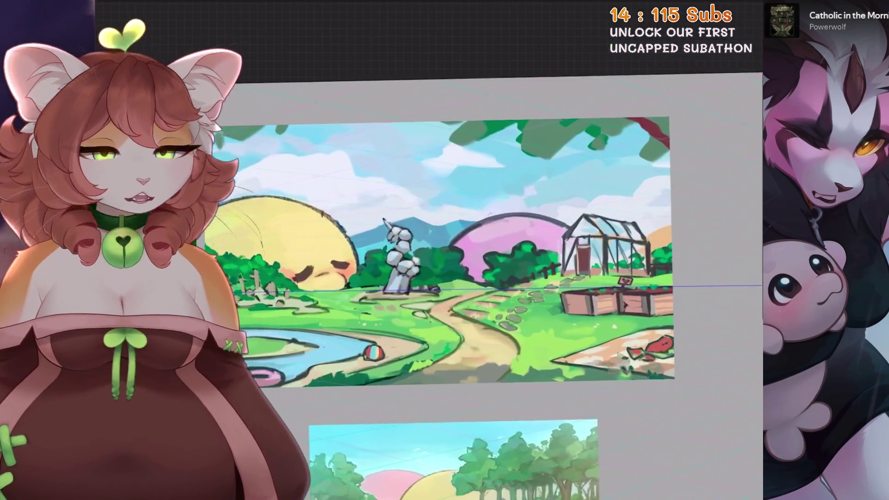
pyautogui.scroll(3, 463, 250)
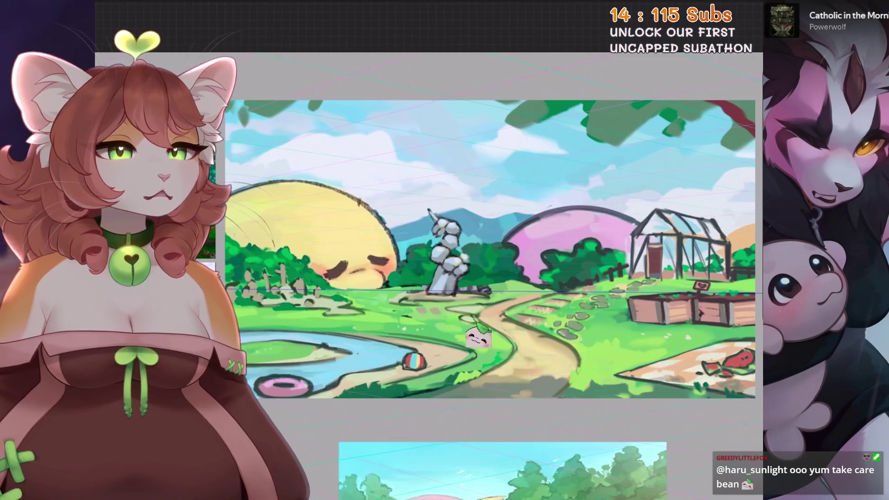
pyautogui.click(739, 7)
pyautogui.click(735, 260)
pyautogui.click(735, 260)
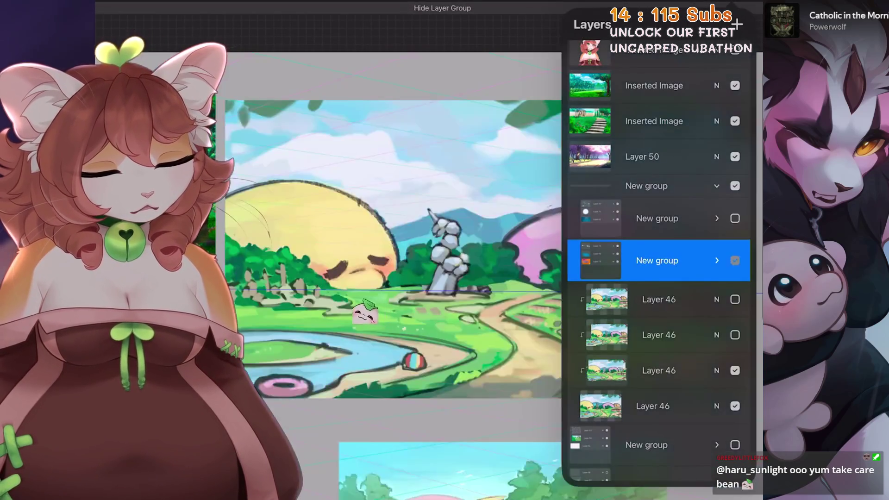
pyautogui.click(333, 305)
pyautogui.hotkey('ctrl', 'z')
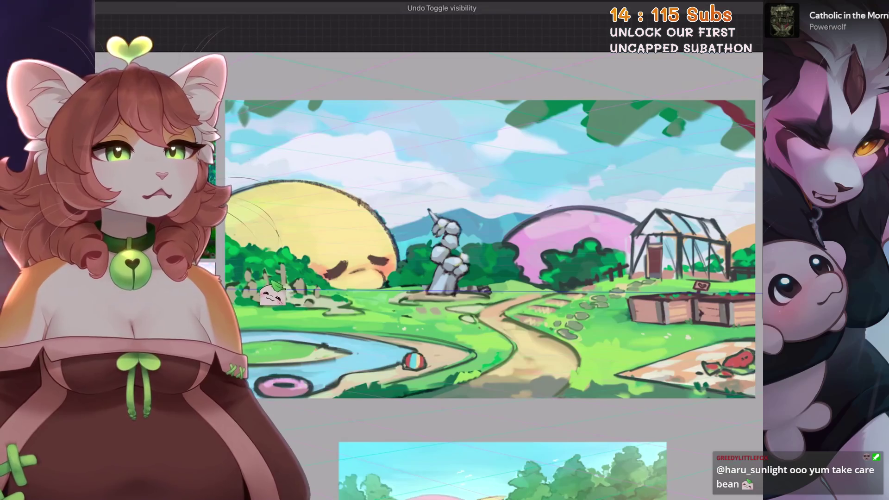
pyautogui.hotkey('ctrl', 'z')
pyautogui.hotkey('ctrl', 'shift', 'z')
pyautogui.hotkey('ctrl', 'shift', 'z')
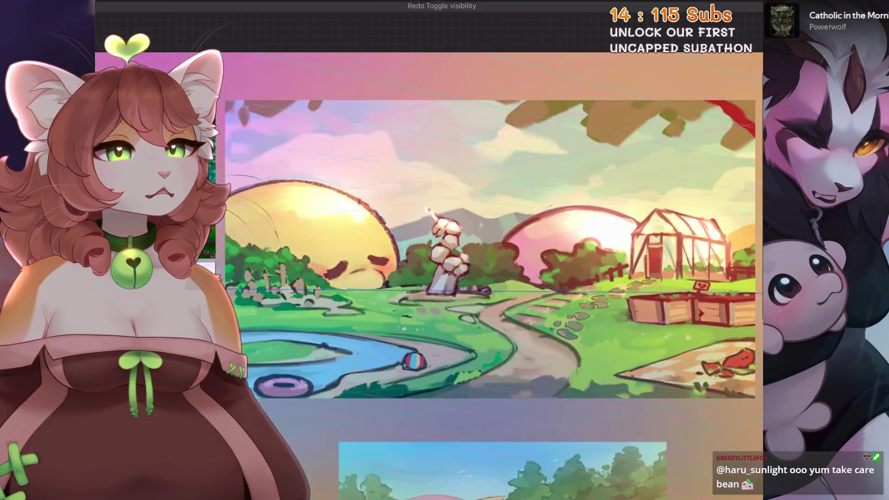
pyautogui.hotkey('ctrl', 'z')
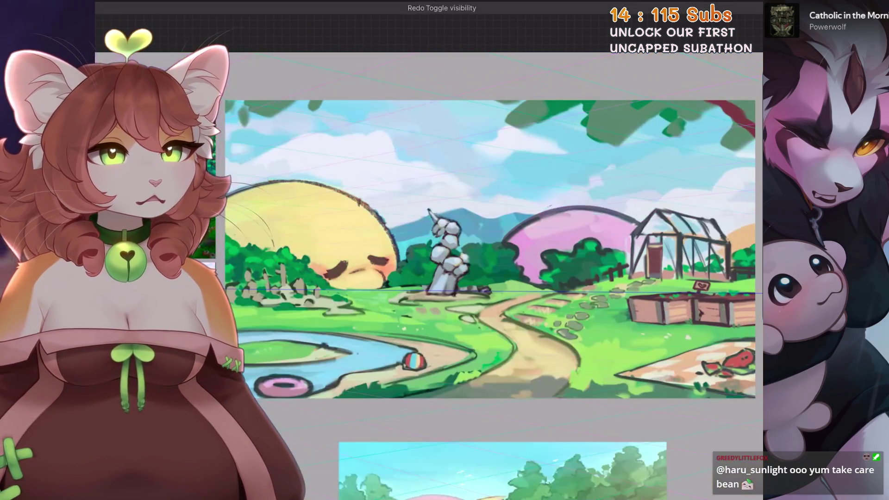
pyautogui.hotkey('ctrl', 'shift', 'z')
pyautogui.hotkey('ctrl', 'z')
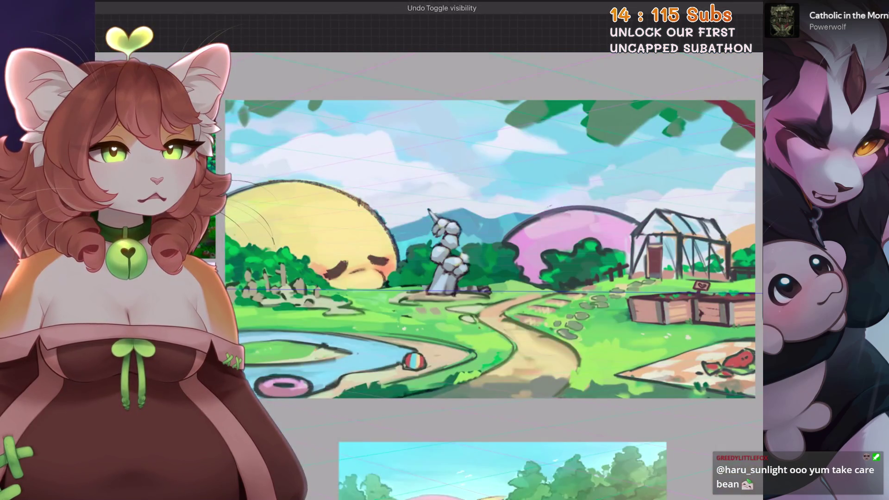
pyautogui.hotkey('ctrl', 'z')
pyautogui.hotkey('ctrl', 'shift', 'z')
pyautogui.hotkey('ctrl', 'shift', 'z')
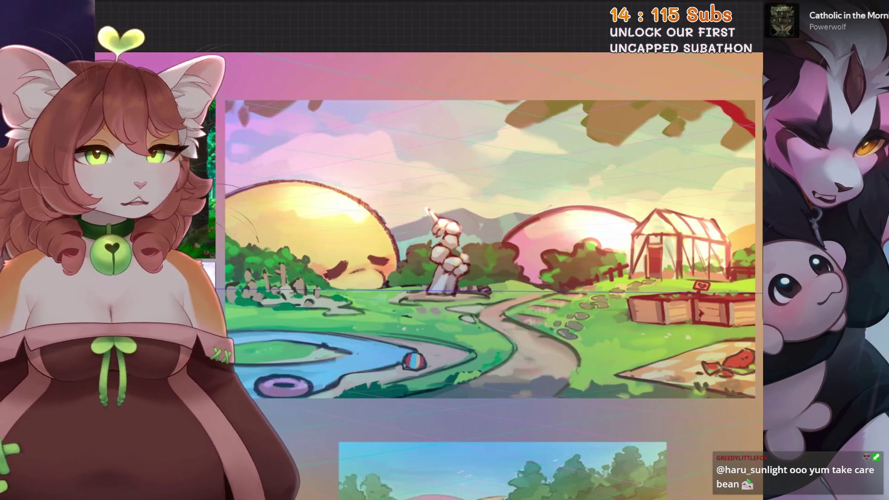
pyautogui.hotkey('ctrl', 'z')
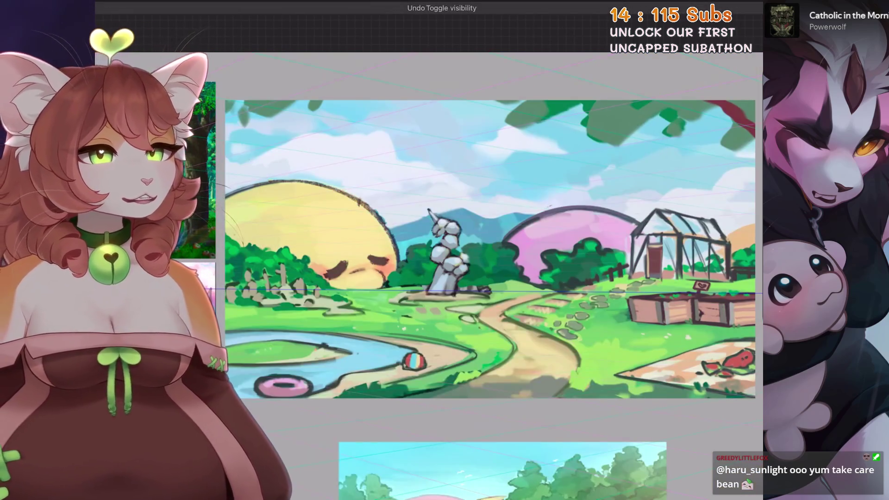
pyautogui.hotkey('ctrl', 'z')
pyautogui.hotkey('ctrl', 'shift', 'z')
pyautogui.hotkey('ctrl', 'z')
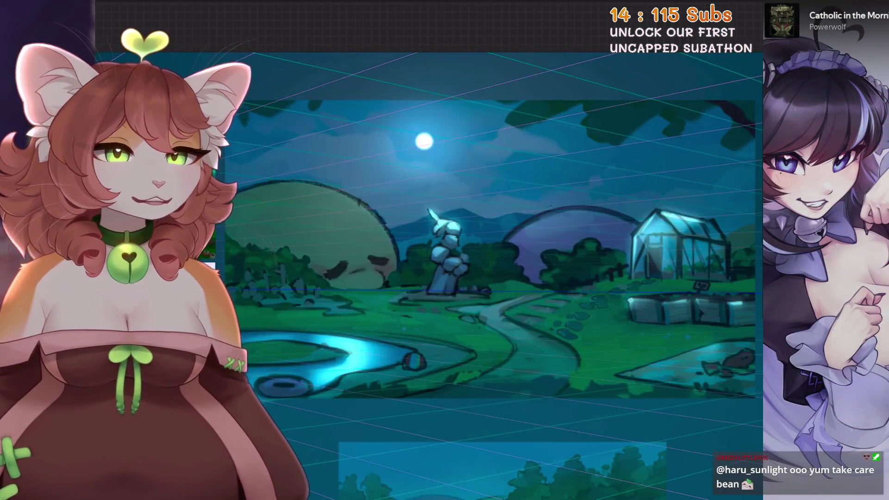
# Step: Undo and redo the visibility toggles to compare night, day and sunset versions of the park
pyautogui.hotkey('ctrl', 'shift', 'z')
pyautogui.hotkey('ctrl', 'z')
pyautogui.hotkey('ctrl', 'shift', 'z')
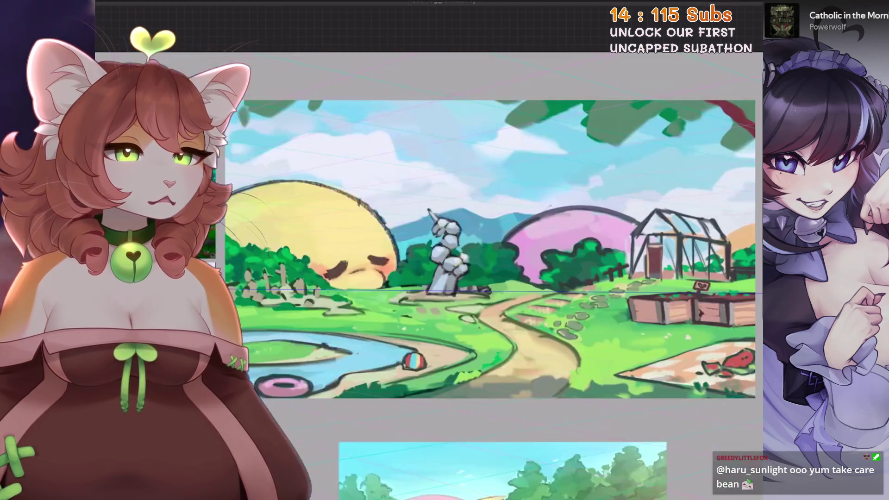
pyautogui.hotkey('ctrl', 'shift', 'z')
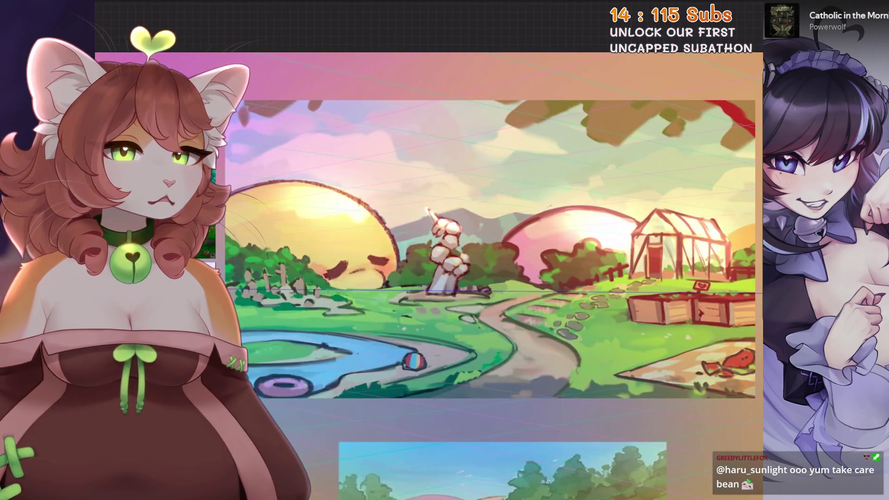
pyautogui.hotkey('ctrl', 'z')
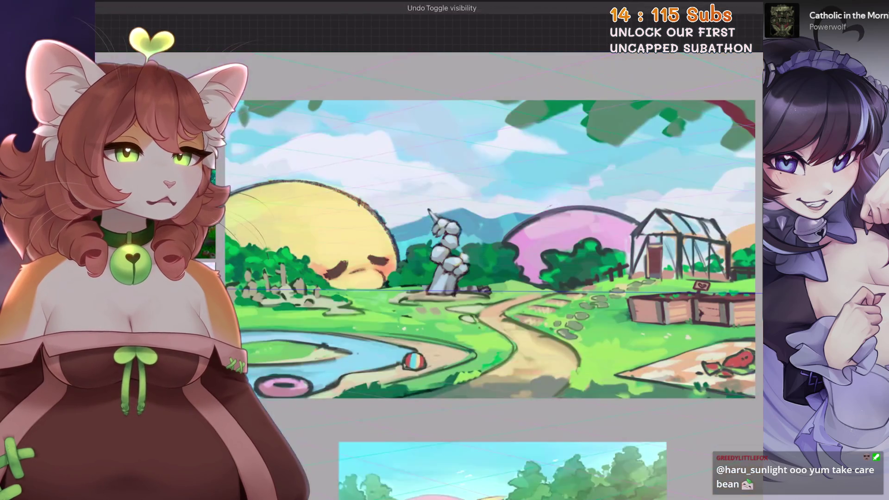
pyautogui.hotkey('ctrl', 'shift', 'z')
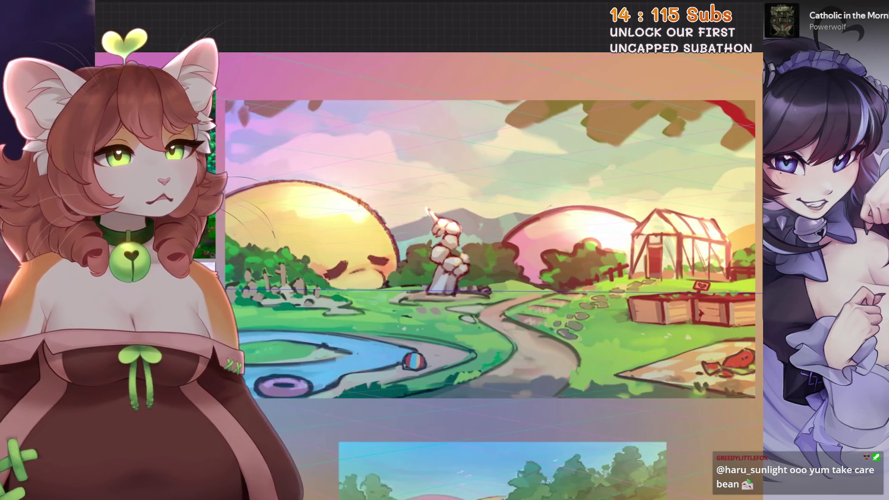
pyautogui.hotkey('ctrl', 'z')
pyautogui.hotkey('ctrl', 'z')
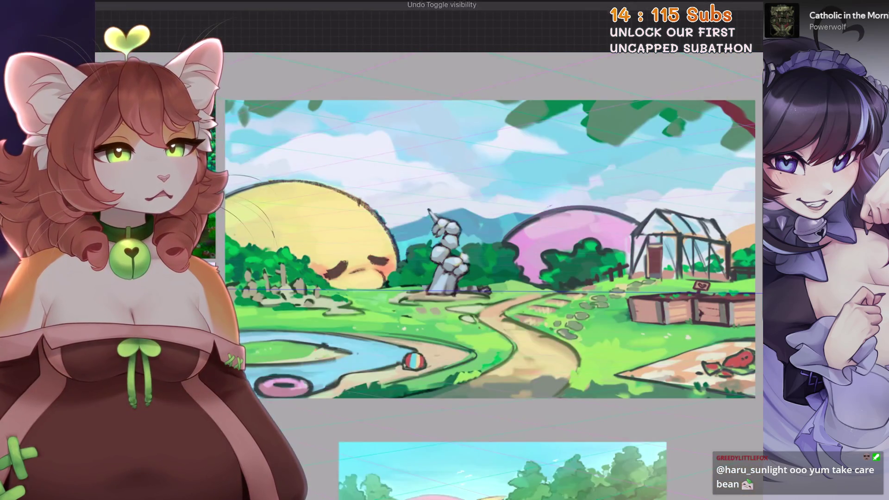
pyautogui.hotkey('ctrl', 'shift', 'z')
pyautogui.hotkey('ctrl', 'shift', 'z')
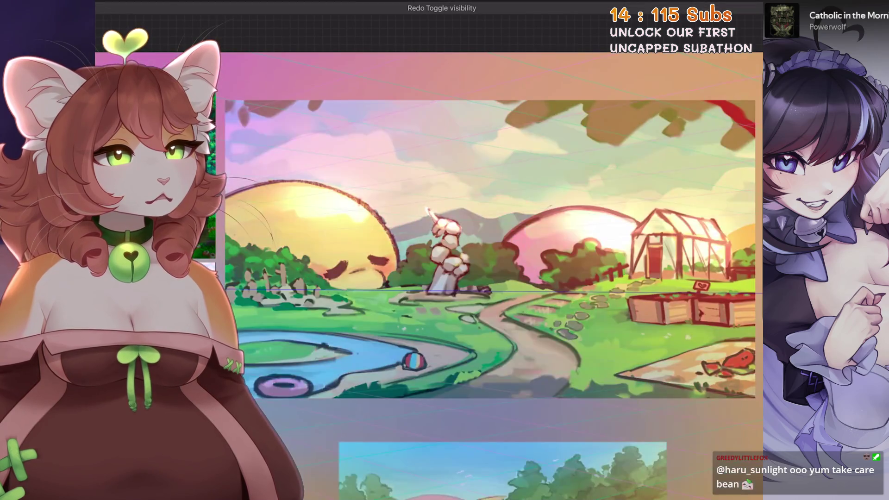
pyautogui.hotkey('ctrl', 'z')
pyautogui.hotkey('ctrl', 'z')
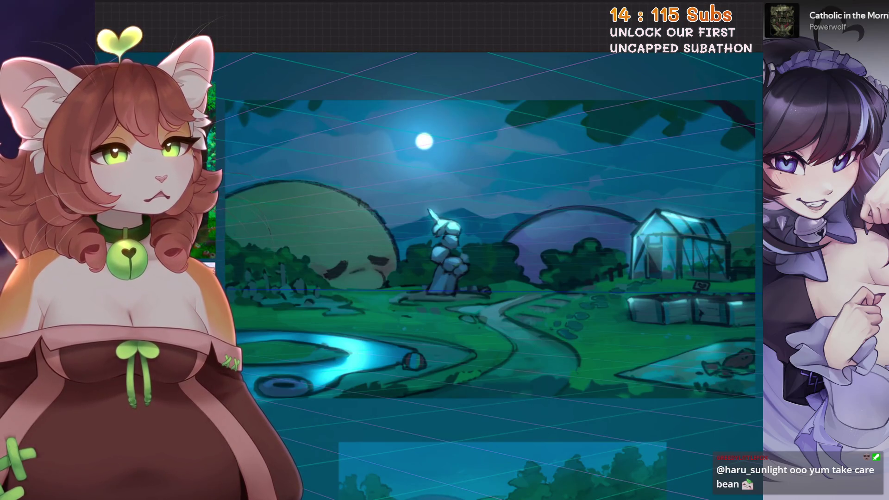
pyautogui.hotkey('ctrl', 'shift', 'z')
pyautogui.hotkey('ctrl', 'shift', 'z')
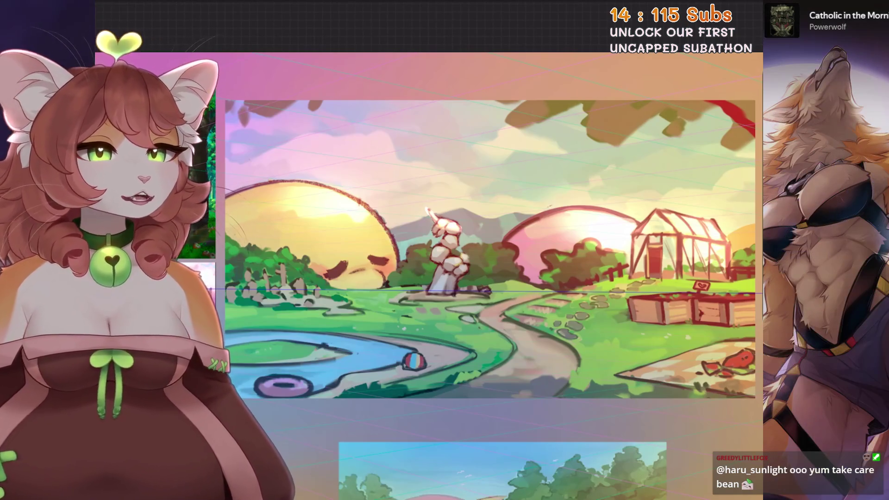
pyautogui.hotkey('ctrl', 'z')
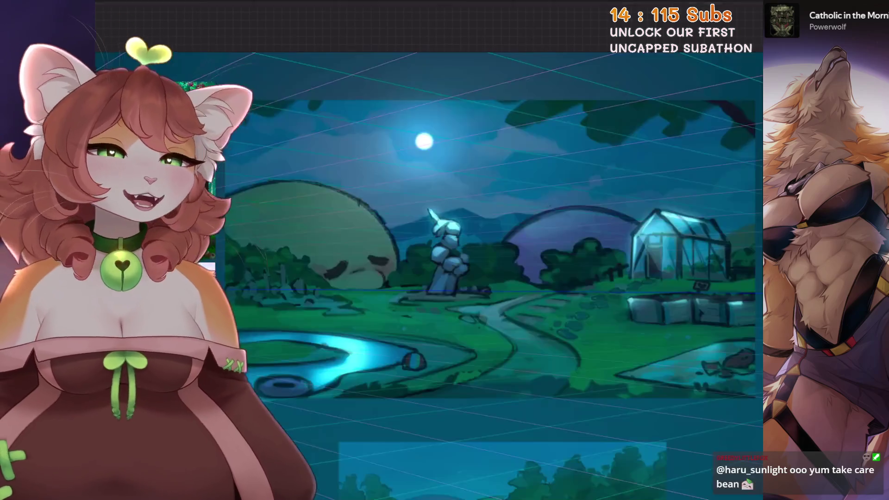
pyautogui.hotkey('ctrl', 'z')
pyautogui.hotkey('ctrl', 'shift', 'z')
pyautogui.hotkey('ctrl', 'shift', 'z')
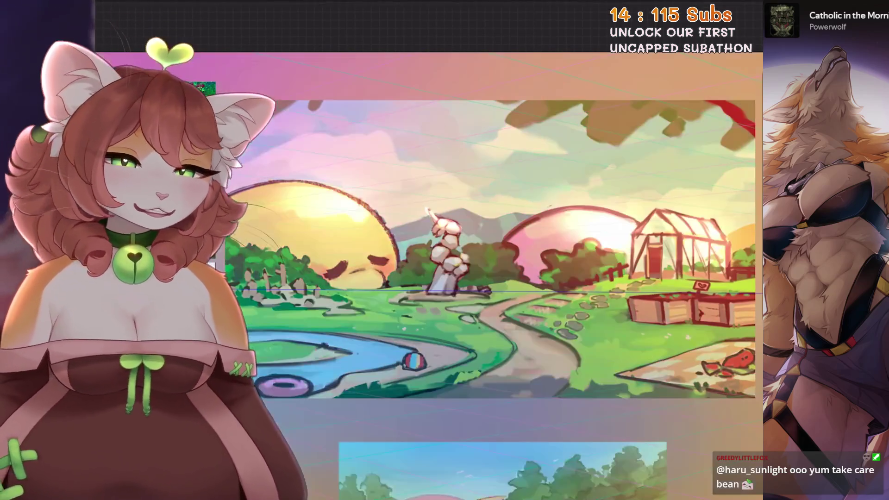